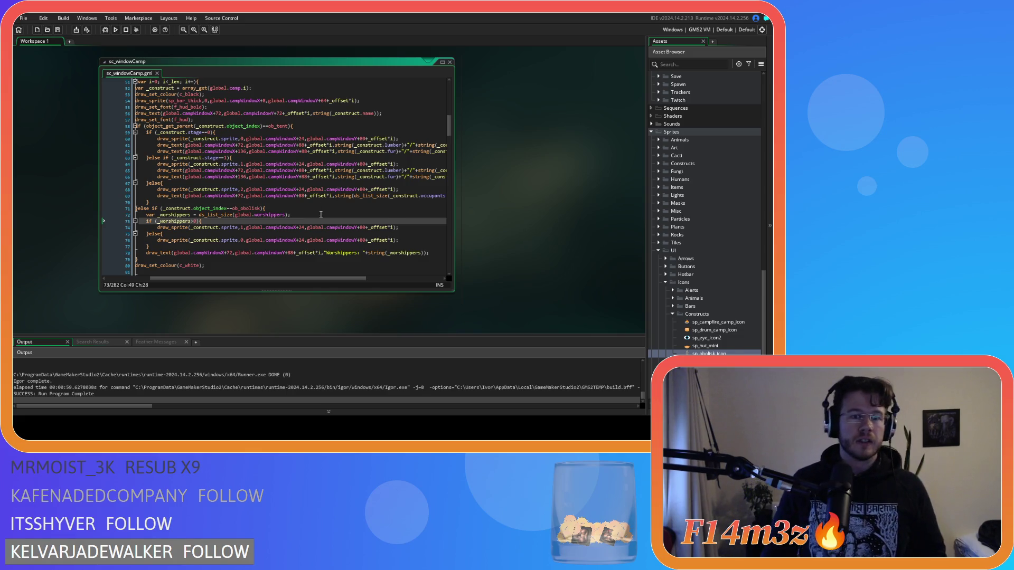
Step: Duplicate the ob_obolisk else-if branch and rename the copy to ob_campfire
click(305, 214)
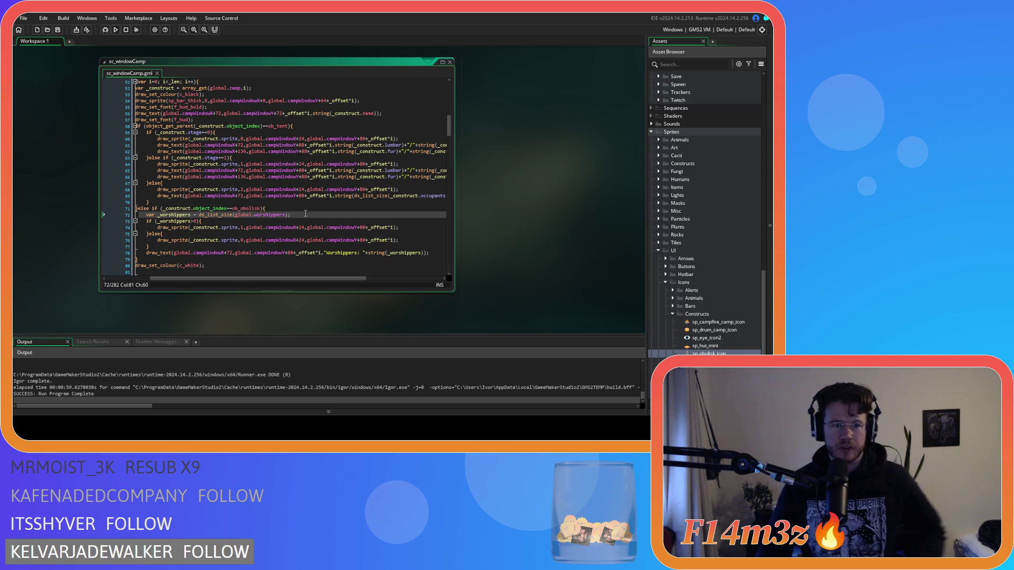
scroll(267, 253, down, 4)
scroll(227, 243, left, 2)
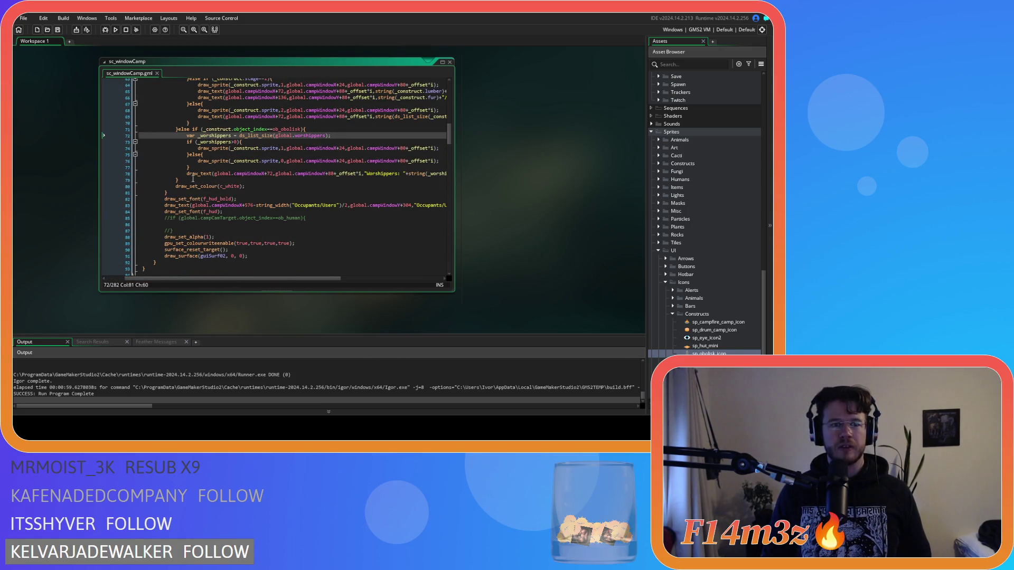
mouse_move(185, 180)
mouse_down()
mouse_move(190, 141)
mouse_move(178, 129)
mouse_up()
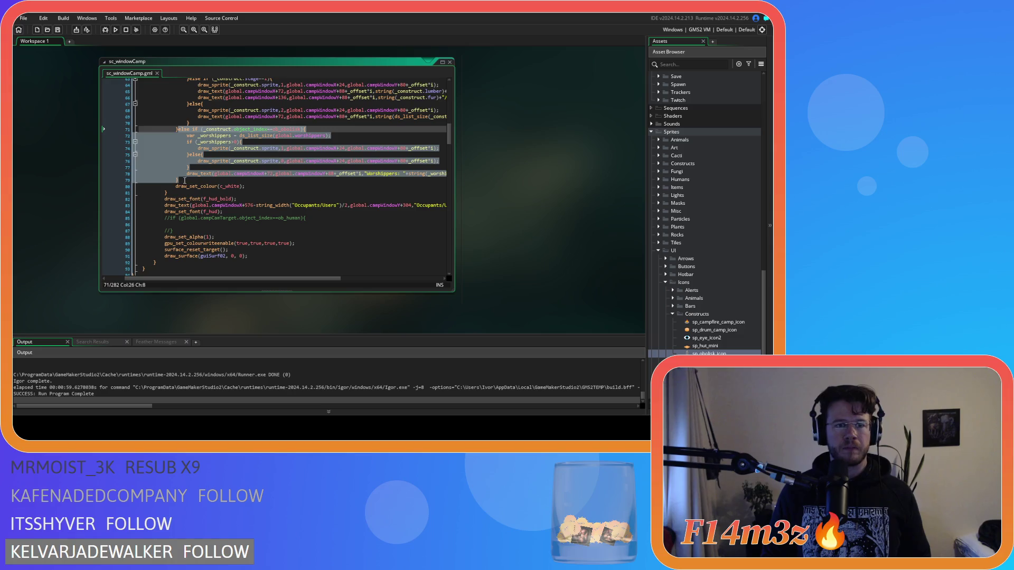
click(185, 180)
key(ctrl+v)
double_click(285, 180)
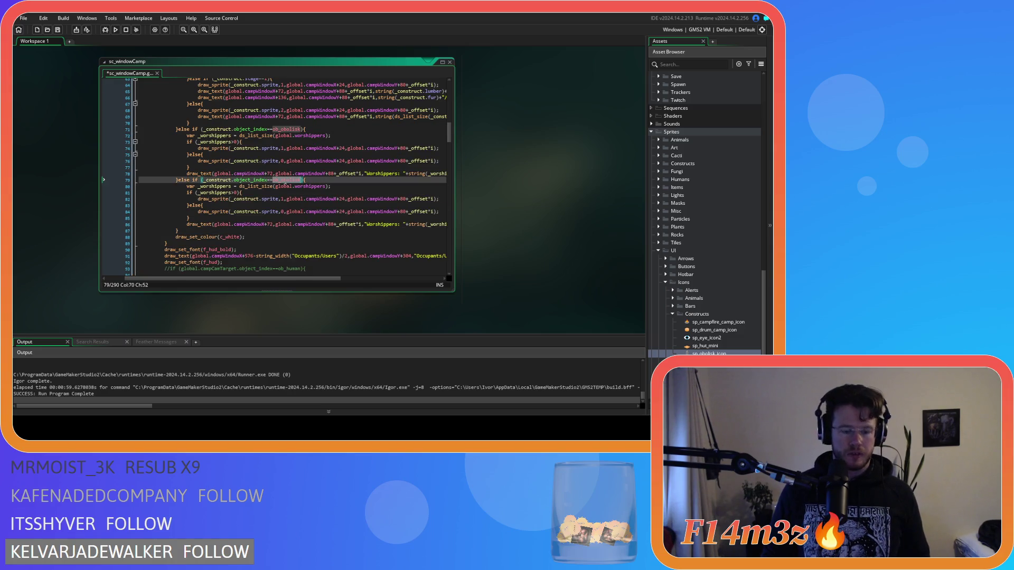
text(campfire)
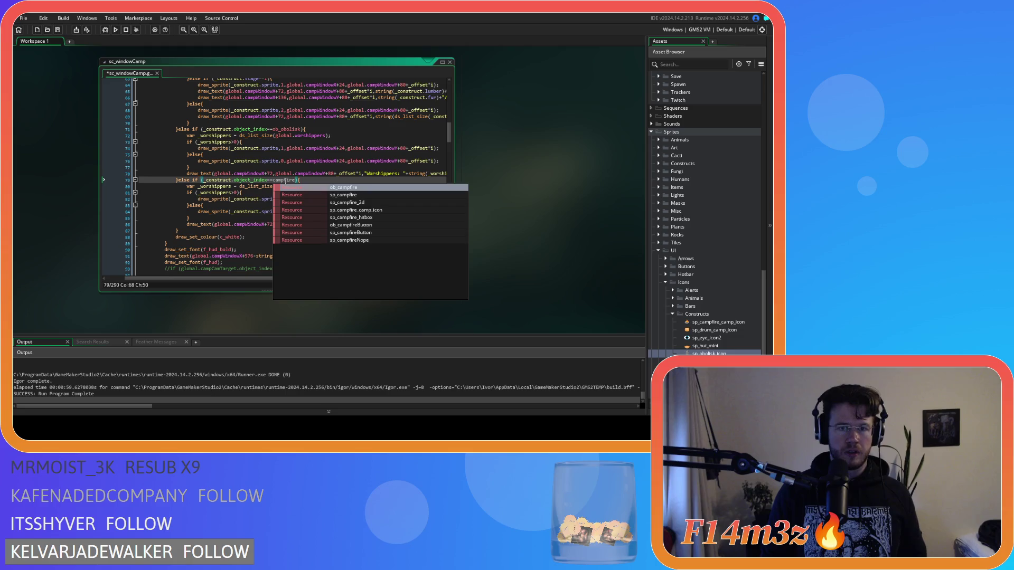
click(273, 180)
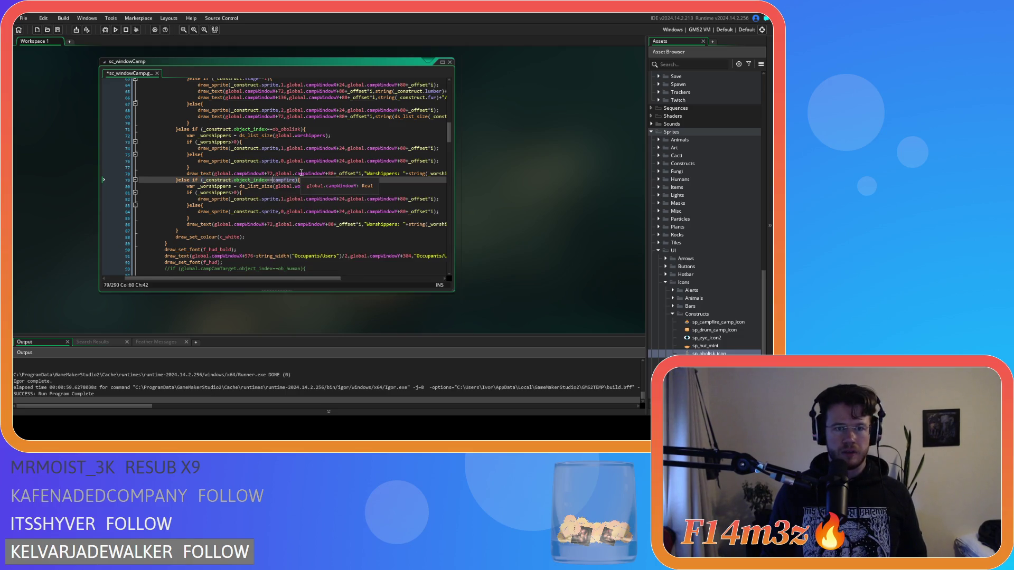
text(ob_)
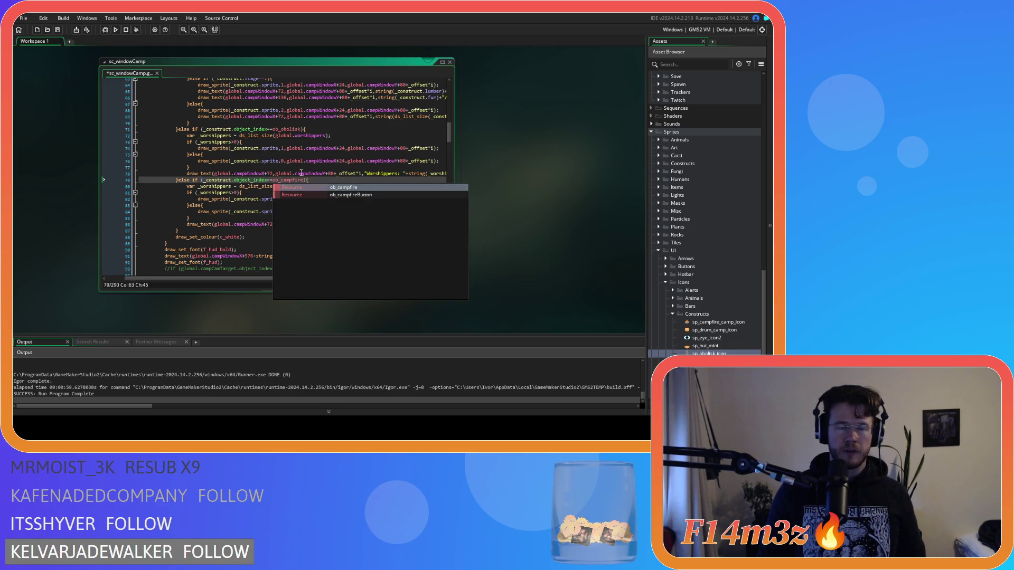
Step: Add another copy of the branch renamed to ob_drum and save the script
click(185, 230)
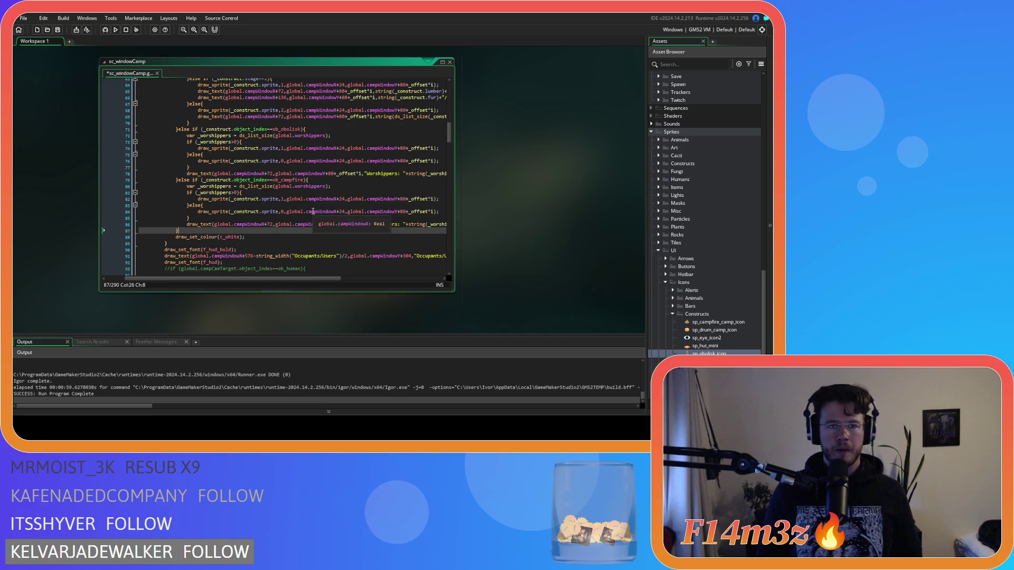
key(ctrl+v)
double_click(290, 222)
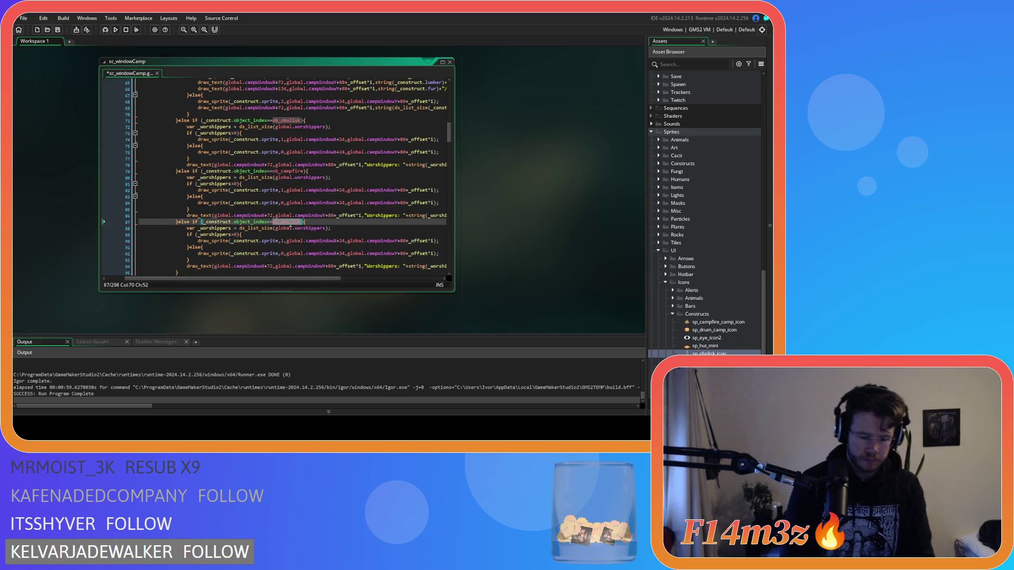
text(ob_drum)
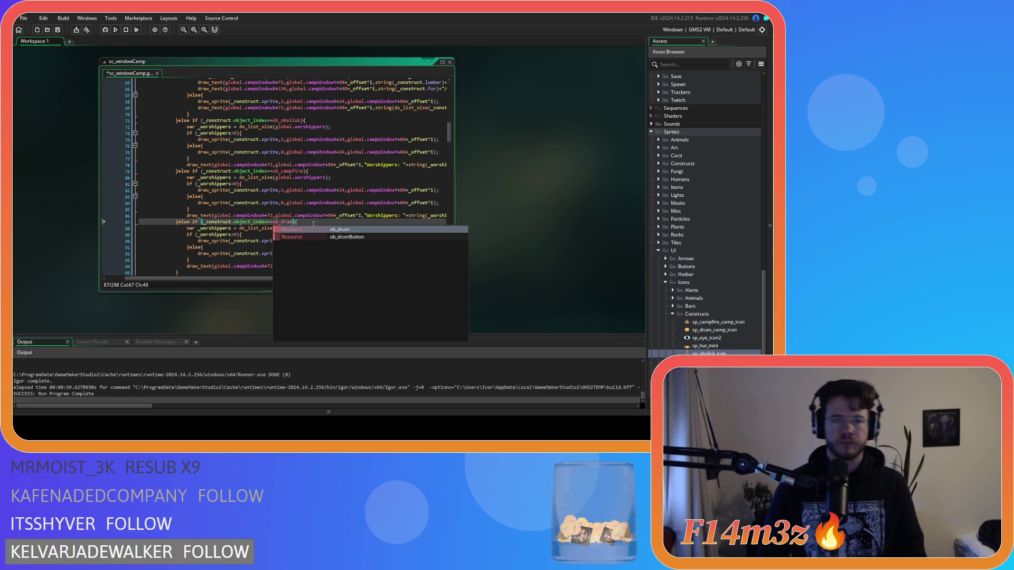
click(317, 209)
key(ctrl+s)
Step: Comment out line 86 of the script and open the sp_campfire_camp_icon sprite
scroll(341, 215, up, 1)
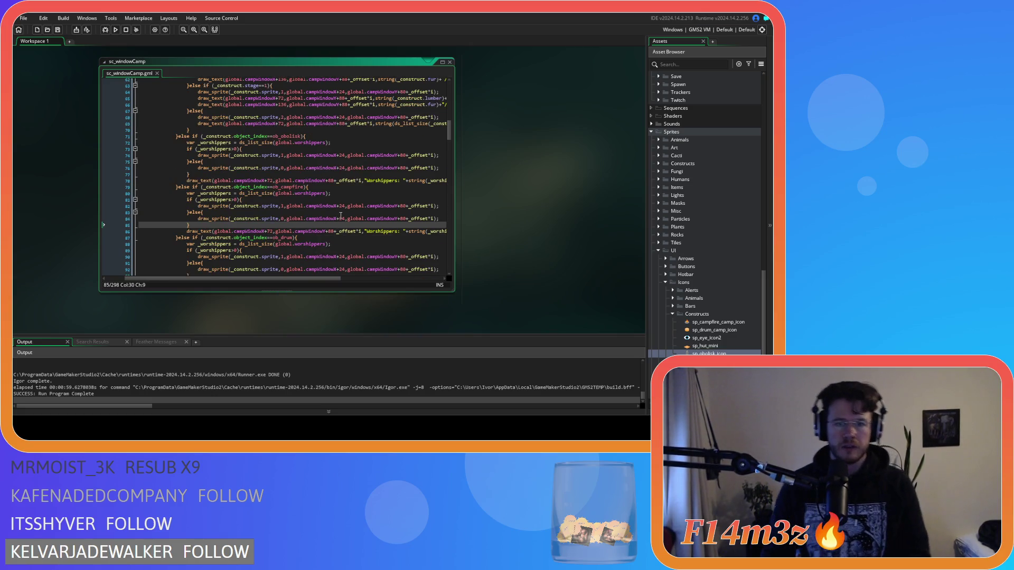
drag(309, 280, 351, 282)
click(411, 232)
key(ctrl+k)
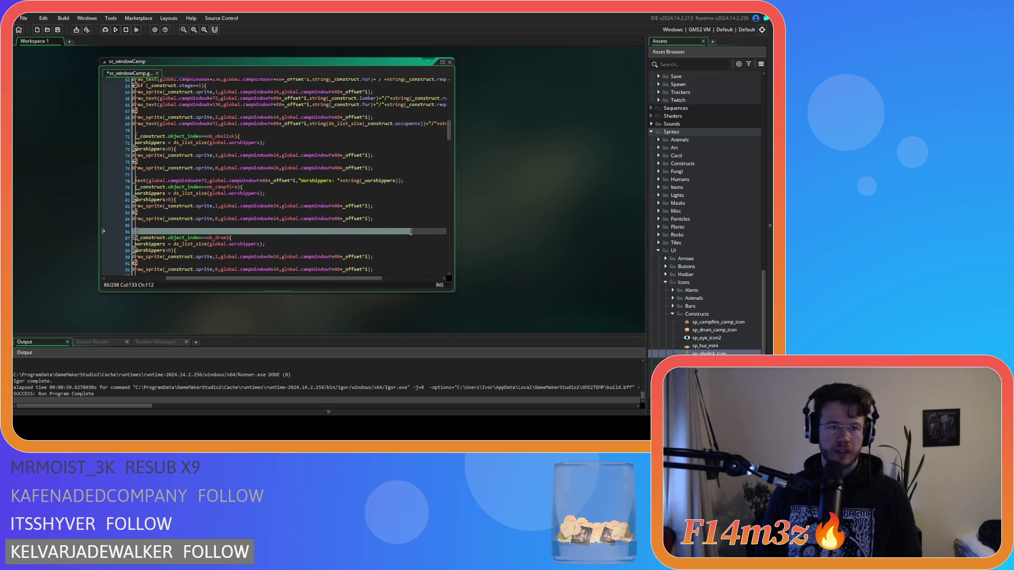
mouse_move(380, 281)
mouse_down()
mouse_move(338, 280)
mouse_move(358, 280)
mouse_up()
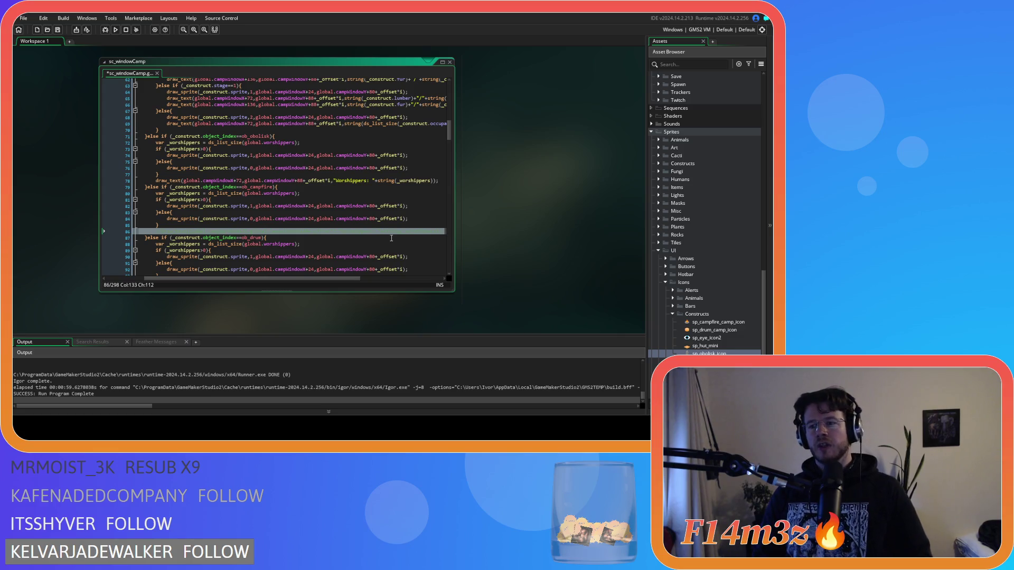
double_click(713, 320)
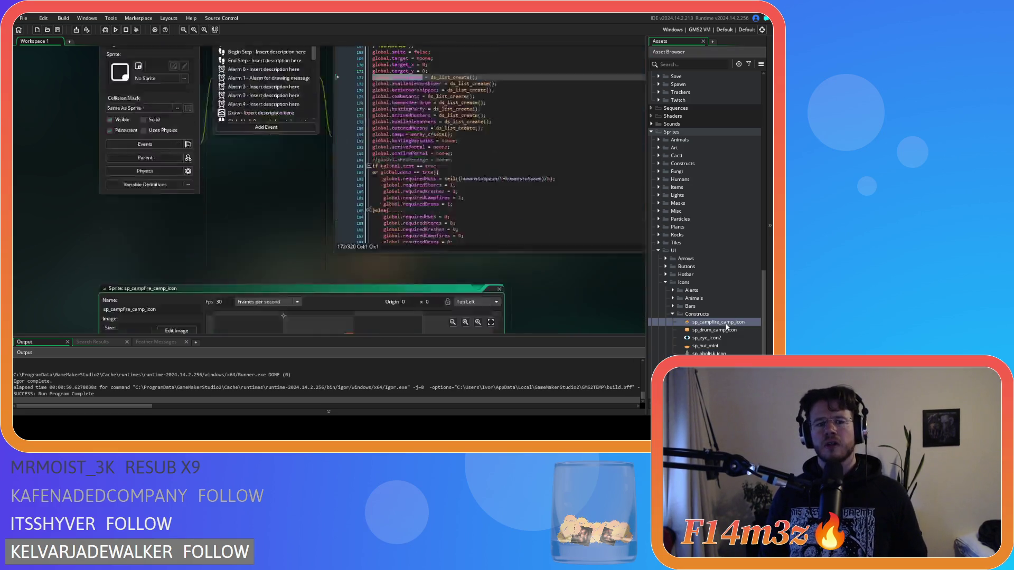
Step: Open the campfire icon image and check its Layer 2 and Layer 3 flame layers
click(168, 113)
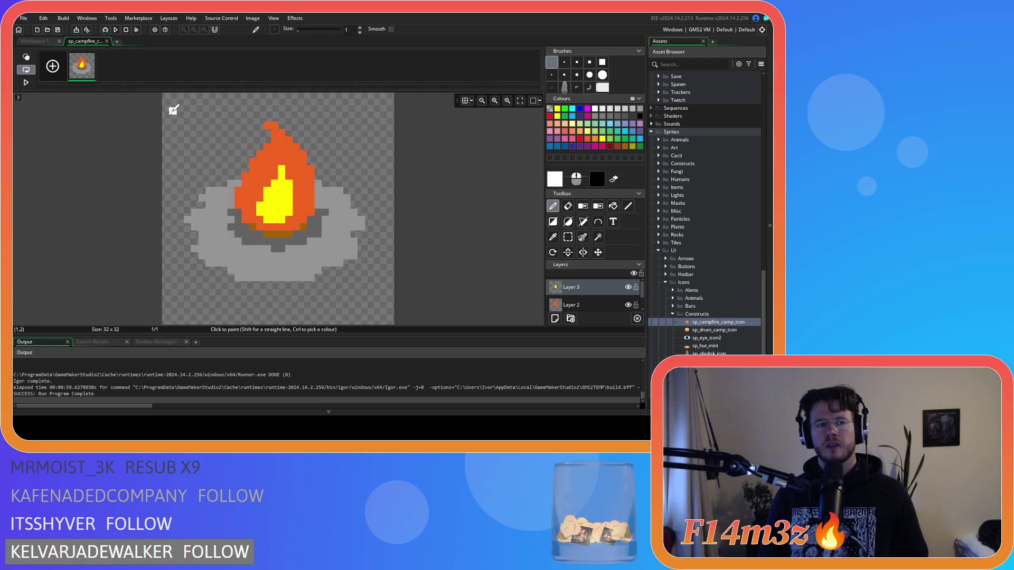
click(107, 42)
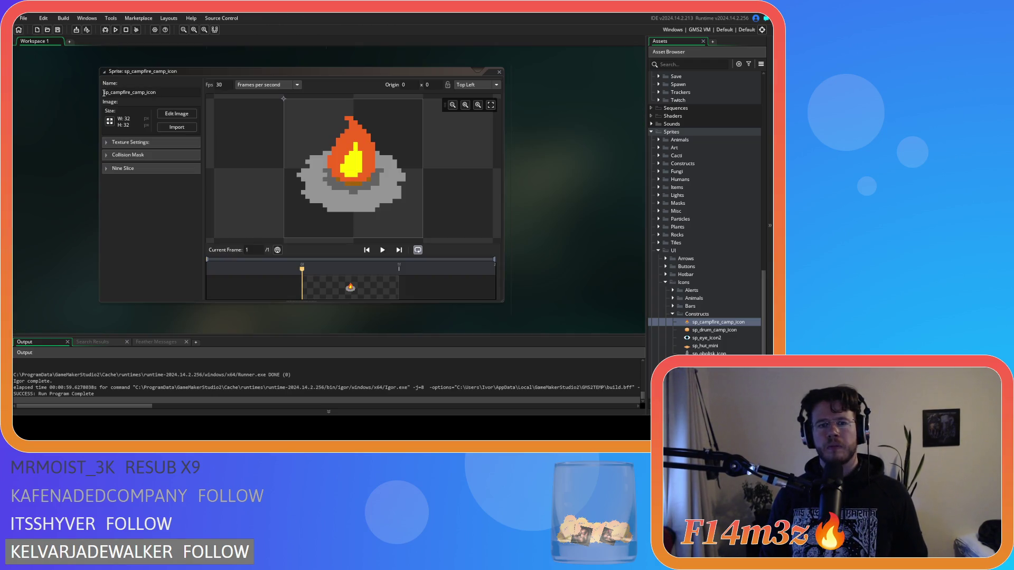
click(176, 114)
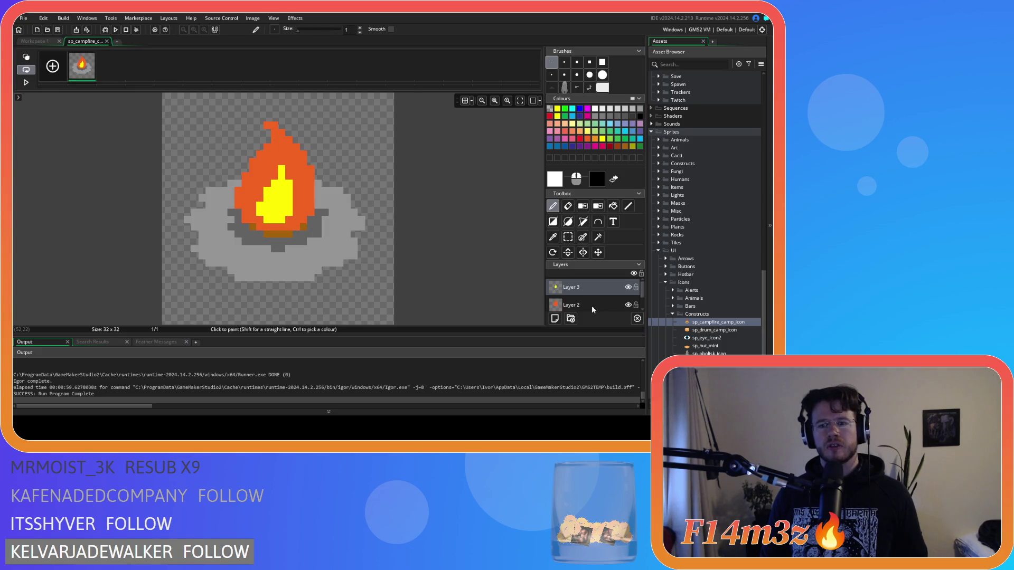
scroll(627, 305, up, 1)
click(627, 286)
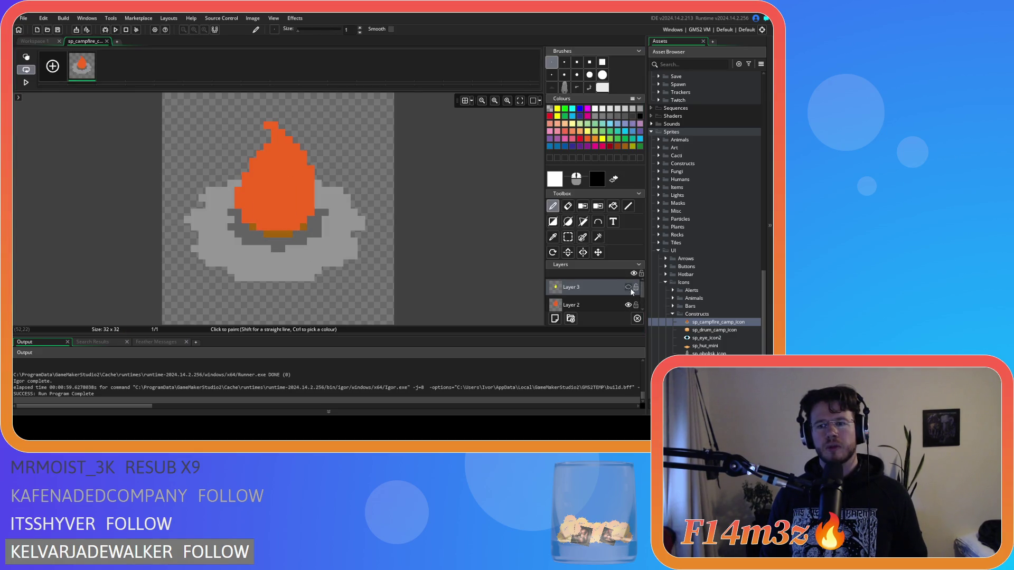
click(628, 306)
click(627, 287)
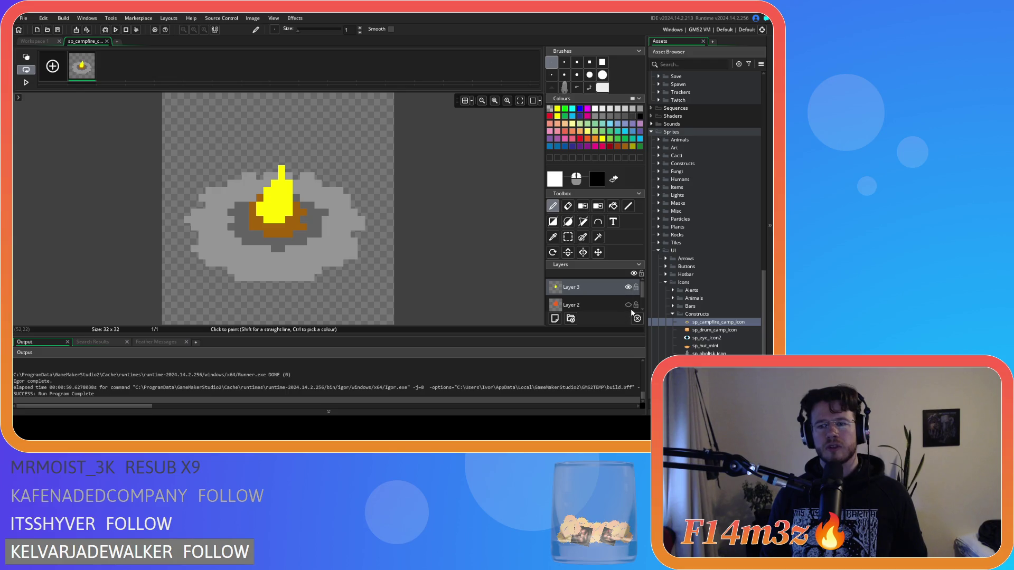
click(629, 305)
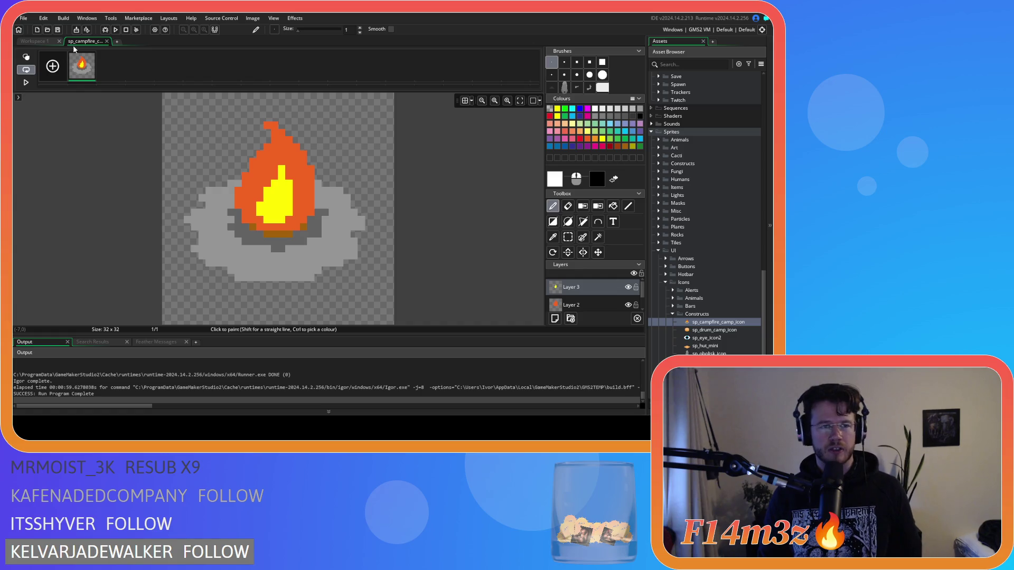
Step: Duplicate the campfire frame as a second sprite frame
mouse_move(83, 64)
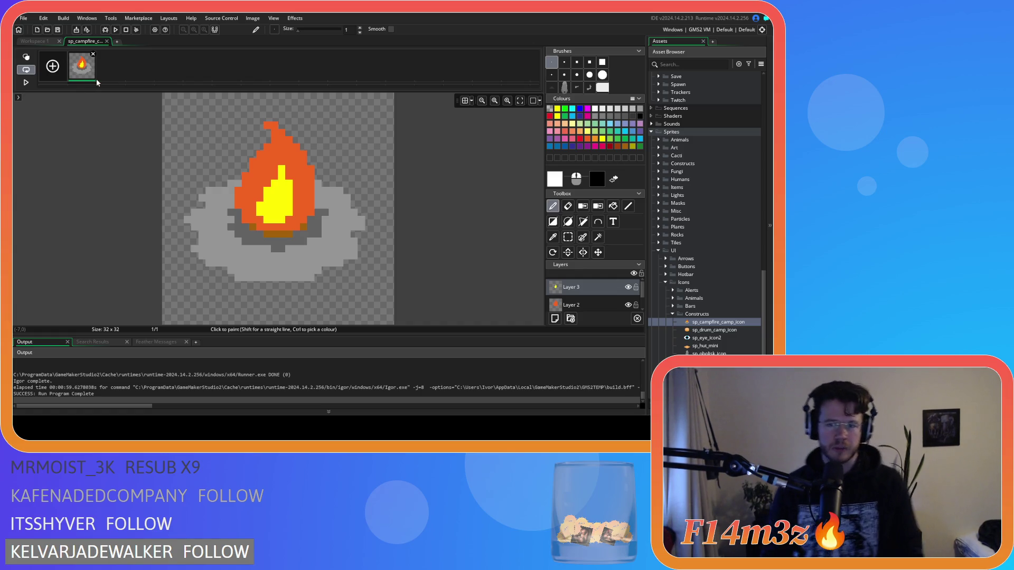
key(ctrl+c)
key(ctrl+v)
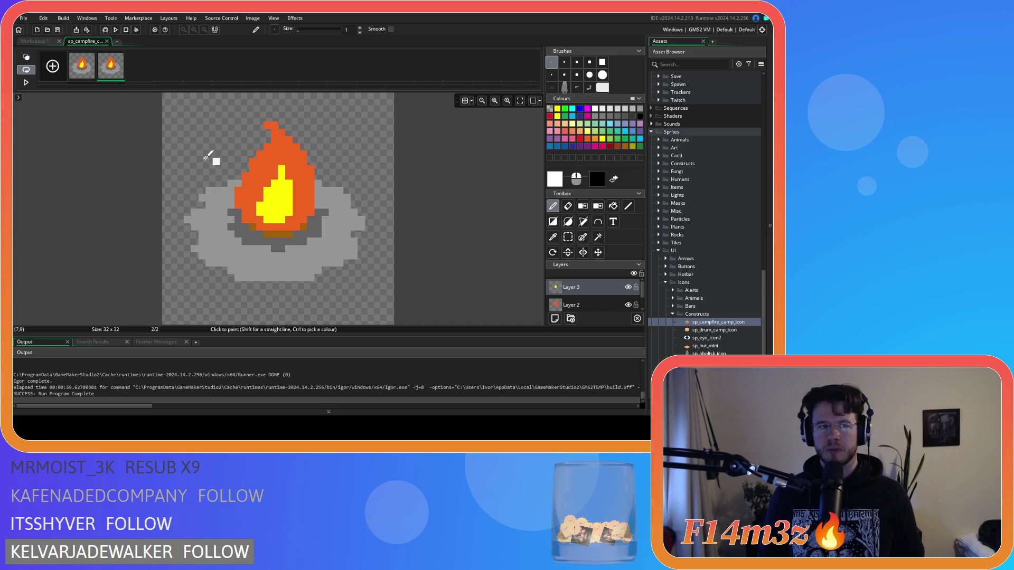
scroll(616, 294, down, 1)
scroll(617, 295, up, 1)
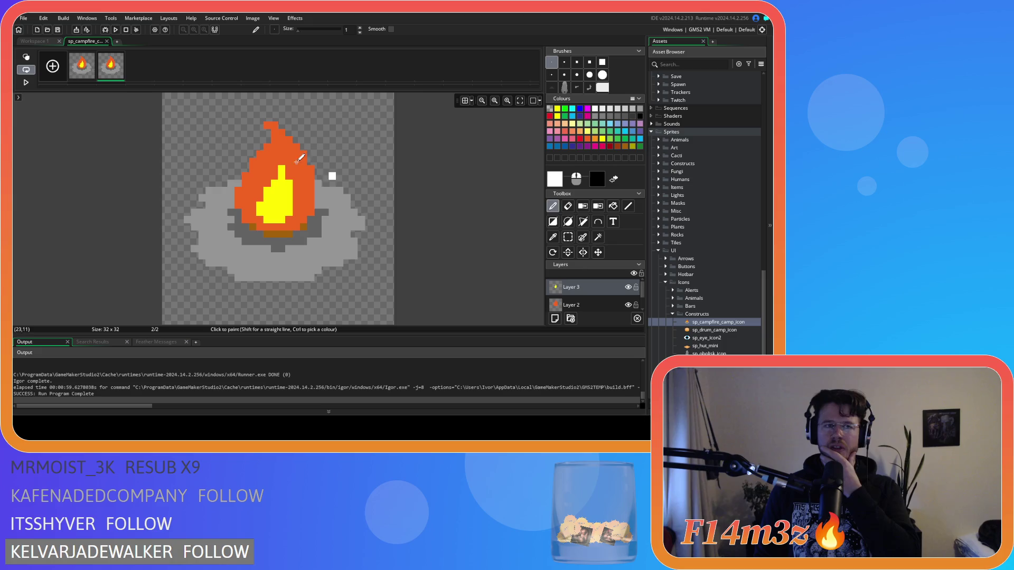
Step: Hide Layer 2 and Layer 3 on the first frame and close the editor
click(82, 66)
scroll(605, 294, down, 1)
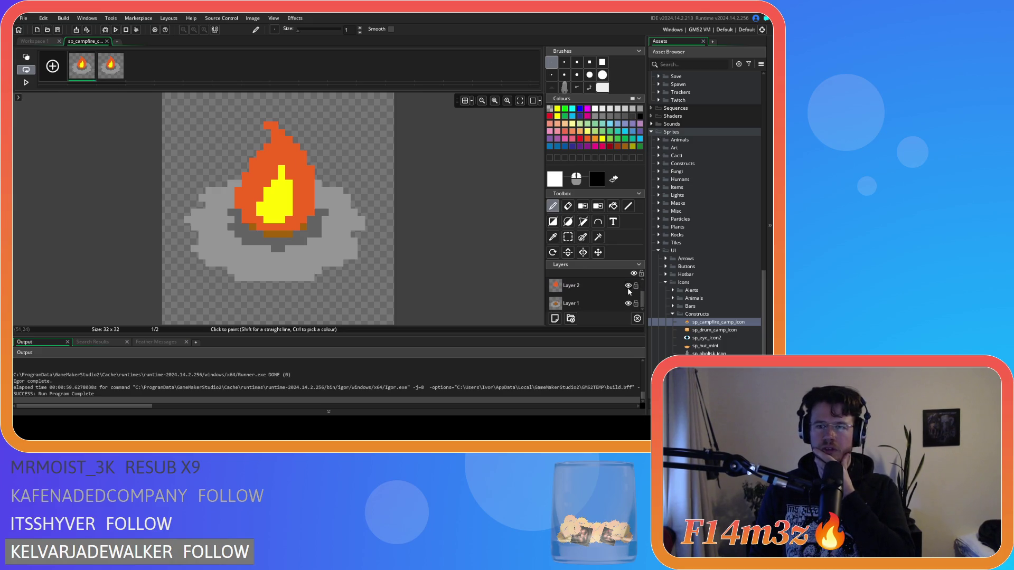
click(628, 286)
scroll(629, 288, up, 1)
click(628, 286)
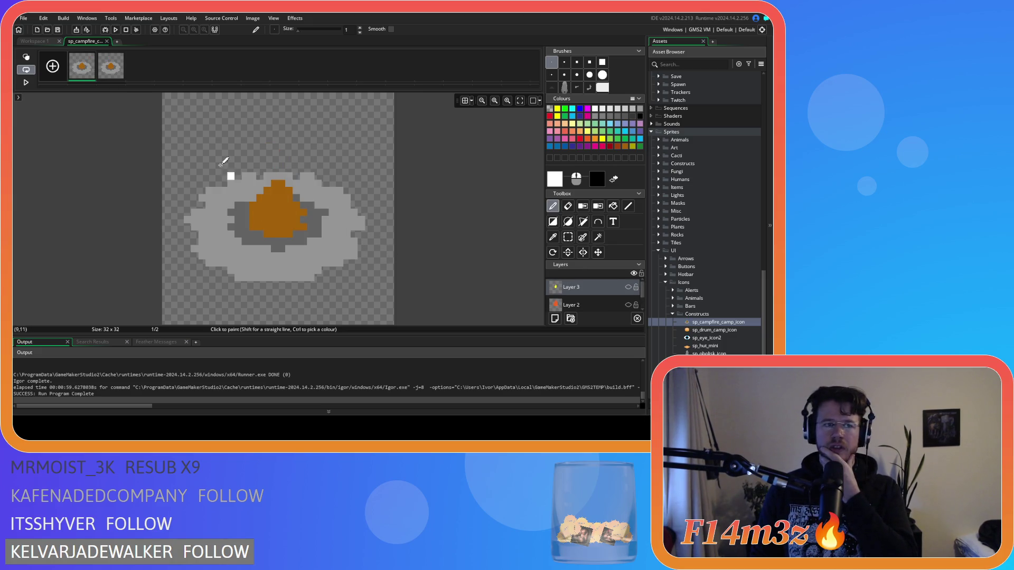
click(106, 41)
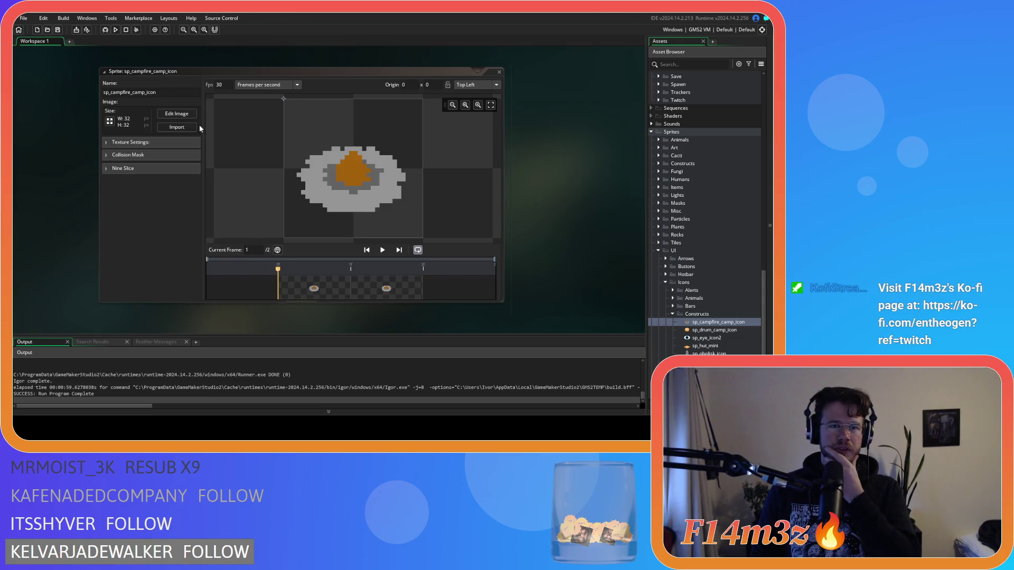
Step: Delete the flame pixels on Layers 3 and 2 so the first frame is unlit
click(177, 114)
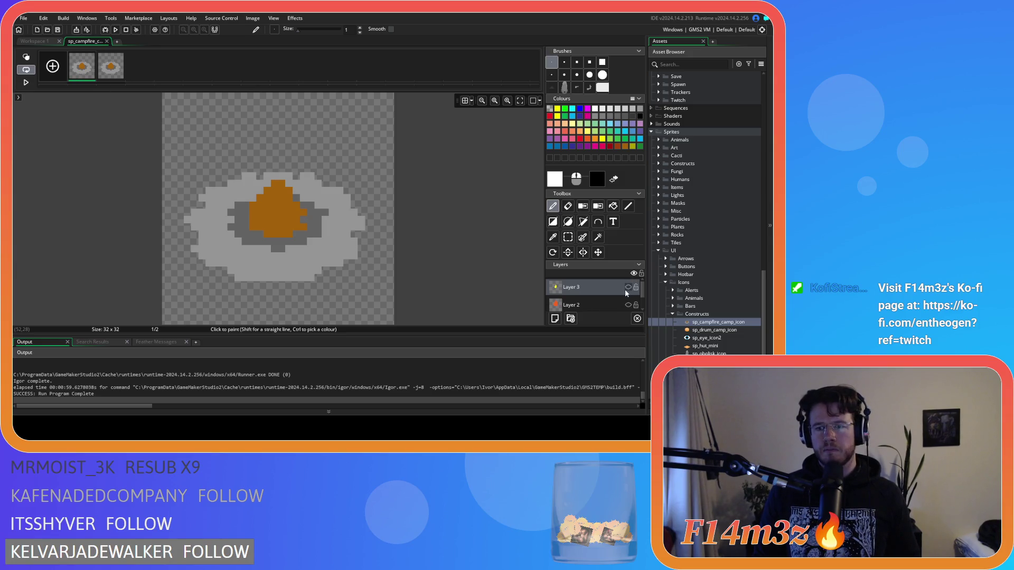
click(628, 287)
click(628, 305)
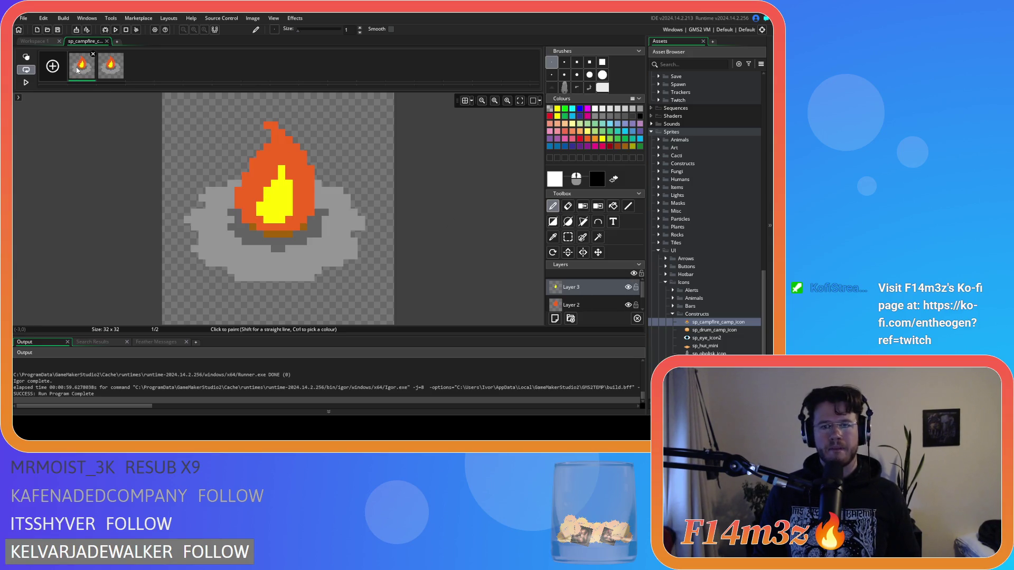
click(568, 236)
key(ctrl+a)
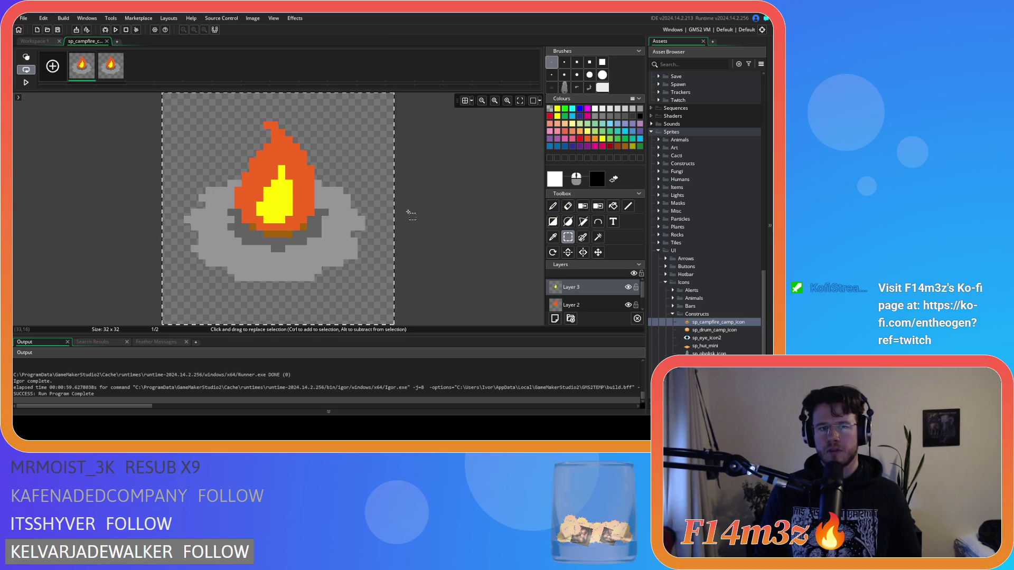
key(Delete)
click(586, 304)
key(ctrl+a)
key(Delete)
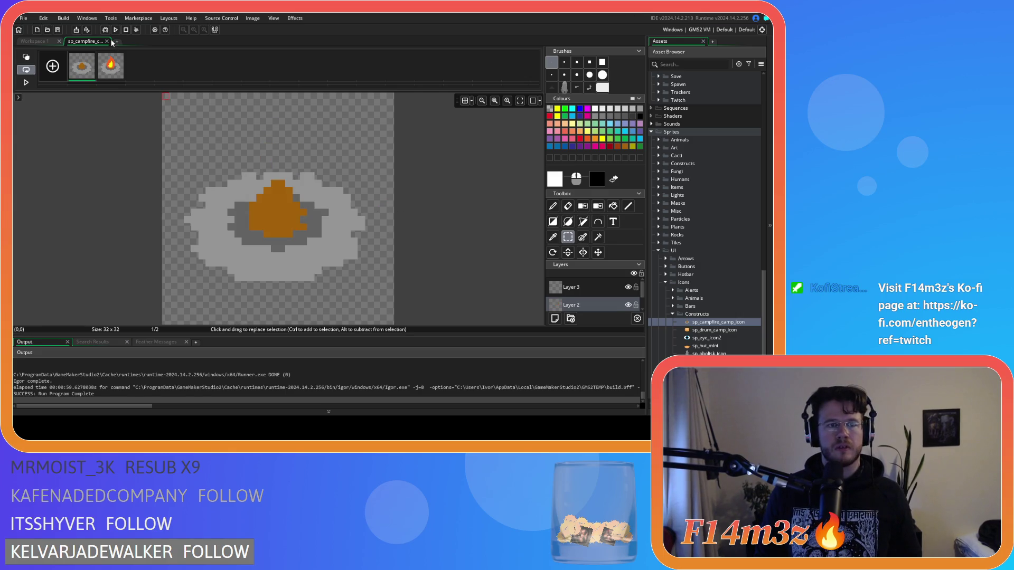
Step: Close the image editor and bring the sc_windowCamp script back into view
click(106, 41)
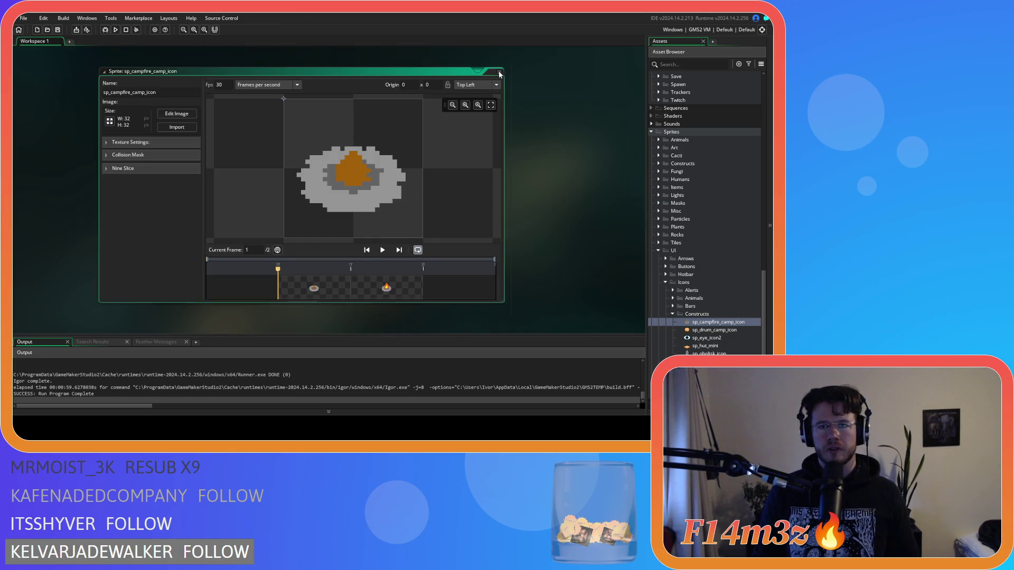
scroll(500, 219, down, 5)
scroll(269, 249, up, 2)
scroll(270, 249, down, 5)
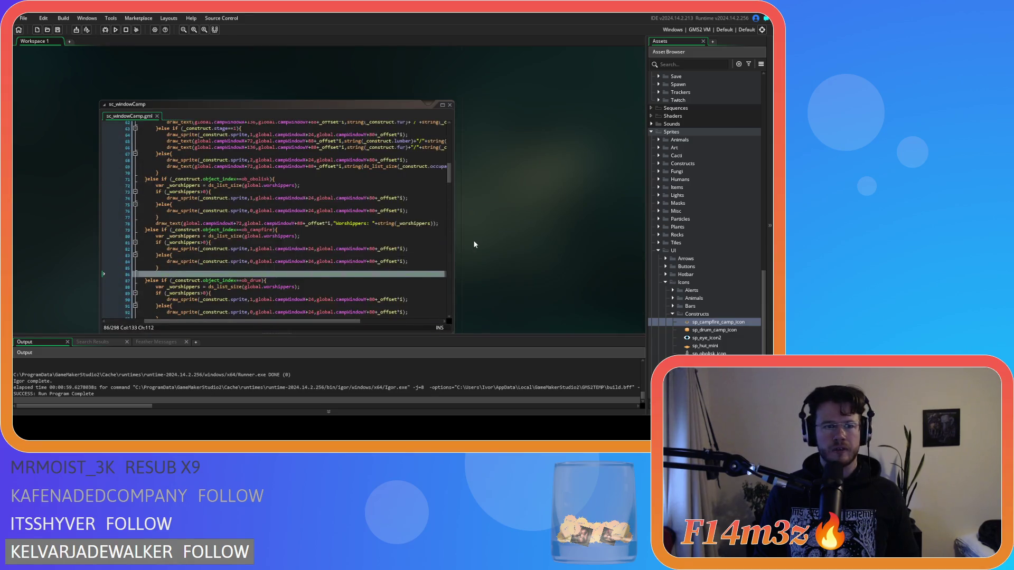
Step: Delete line 88 and try renaming _worshippers in the drum condition to fuel
click(328, 208)
scroll(247, 202, down, 3)
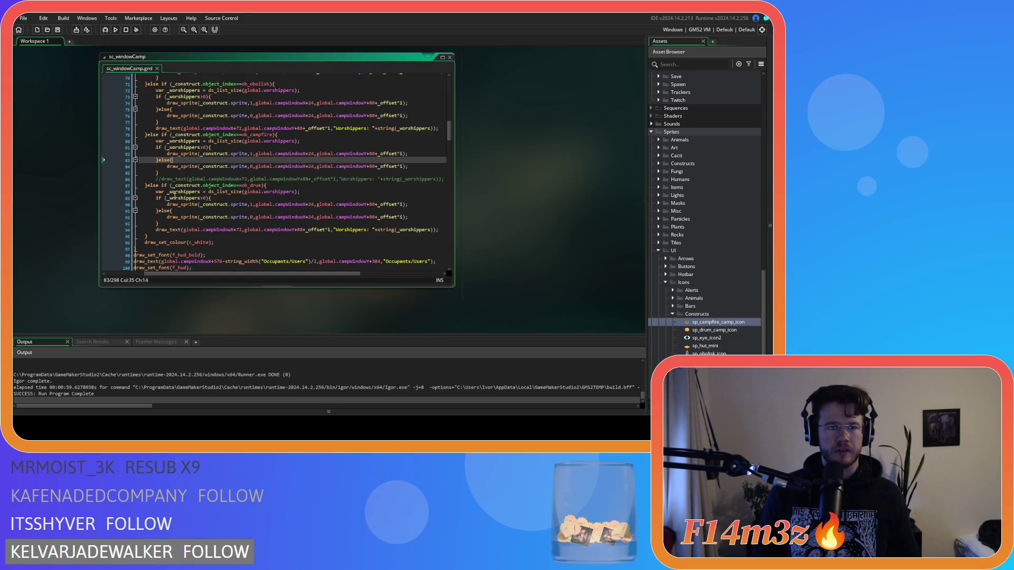
double_click(175, 197)
drag(299, 192, 111, 193)
key(BackSpace)
key(BackSpace)
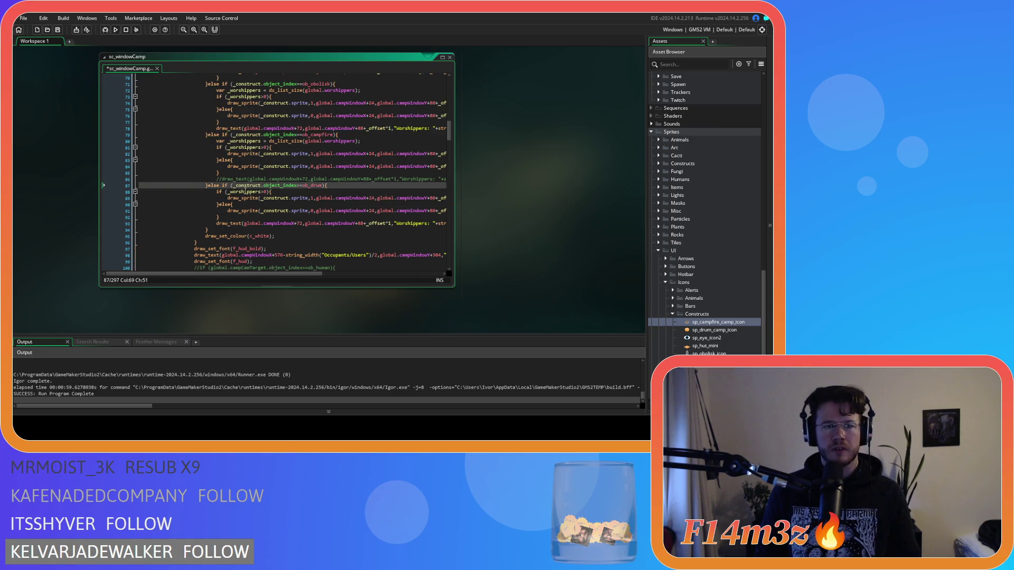
double_click(245, 191)
text(fuel)
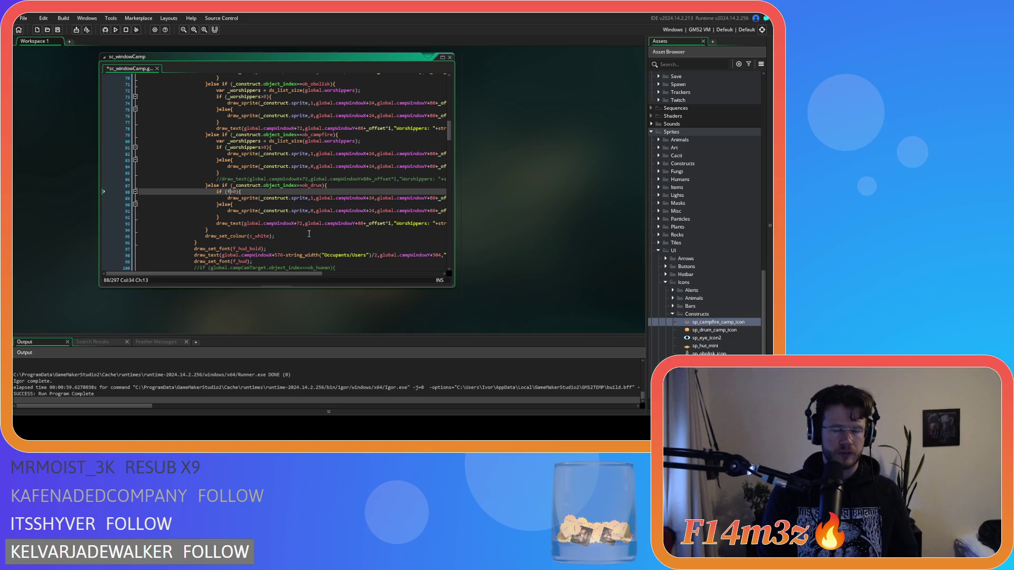
key(BackSpace)
key(BackSpace)
key(BackSpace)
key(ctrl+space)
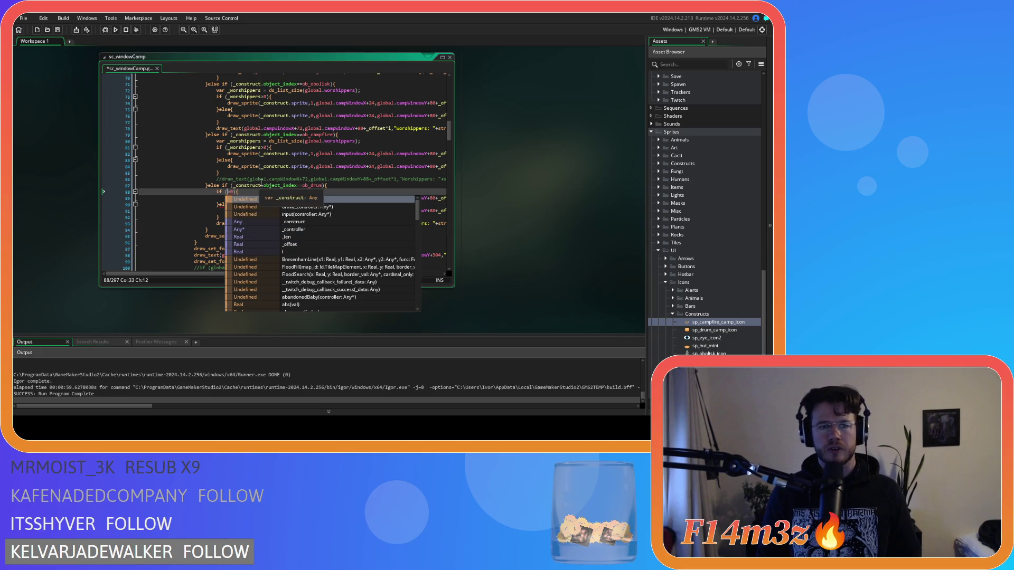
Step: Restore _worshippers in the drum condition and the deleted worshipper-count line, then save
click(262, 186)
drag(263, 186, 233, 188)
click(228, 192)
text(fu)
key(BackSpace)
key(BackSpace)
text(_worshippers)
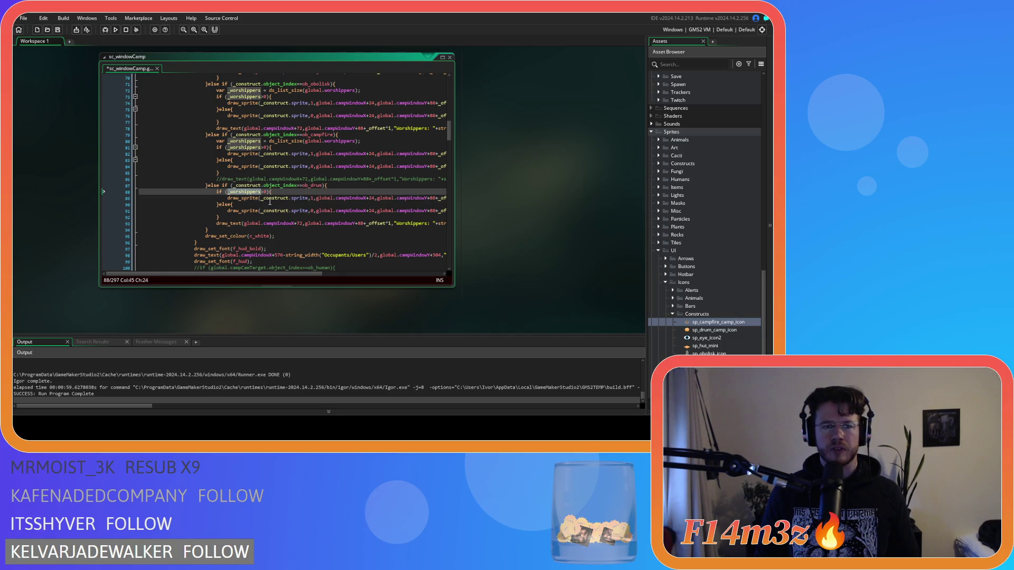
key(ctrl+v)
key(ctrl+s)
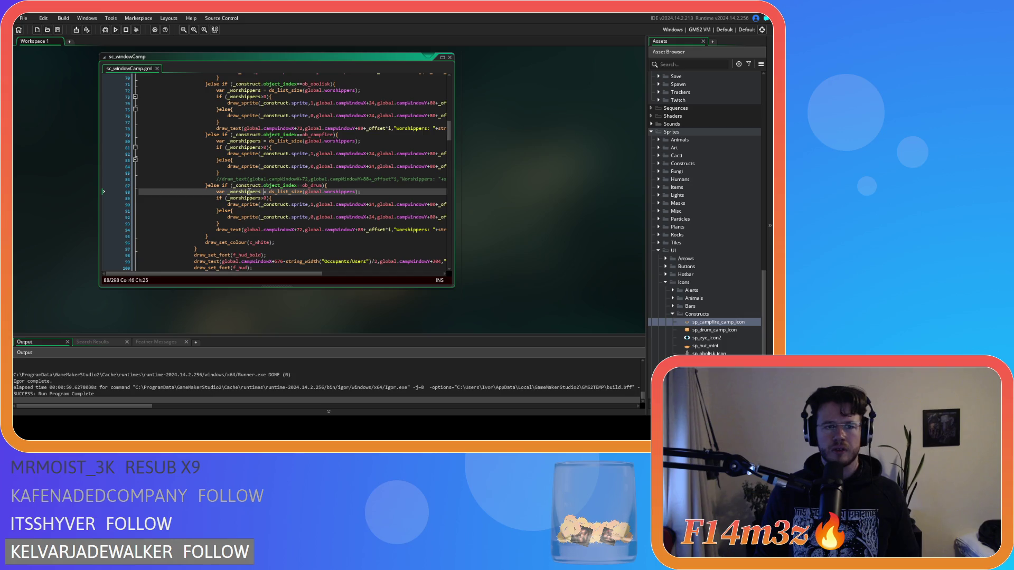
Step: Rename the variable to _fuel, assign it _construct.fuel instead of ds_list_size, and save
double_click(248, 191)
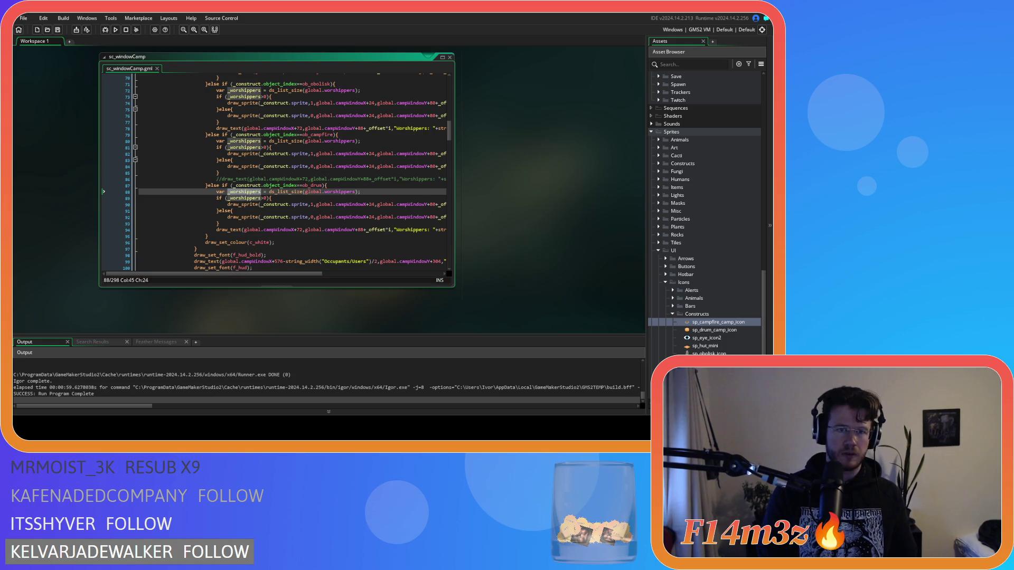
text(_fuel)
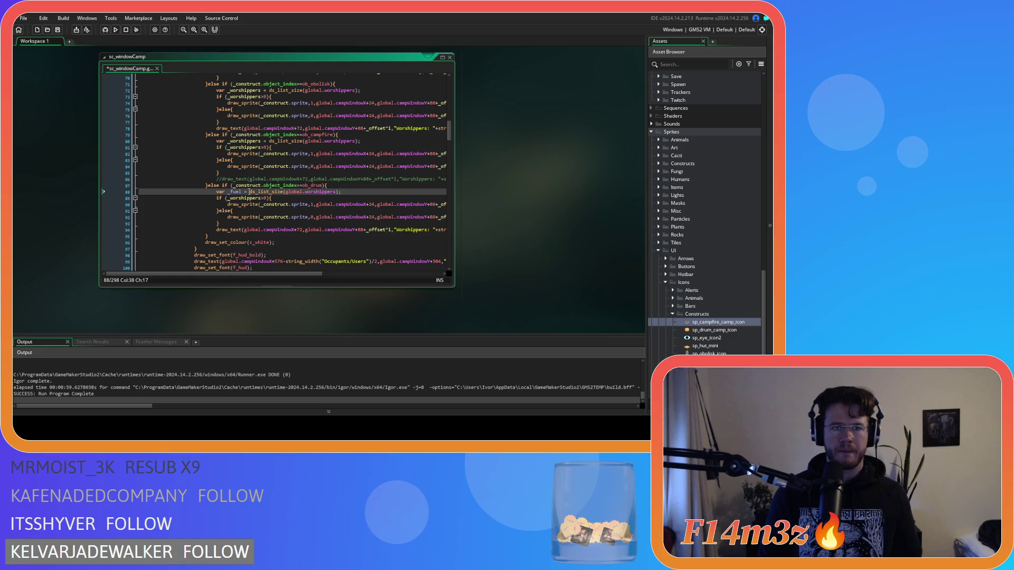
click(247, 185)
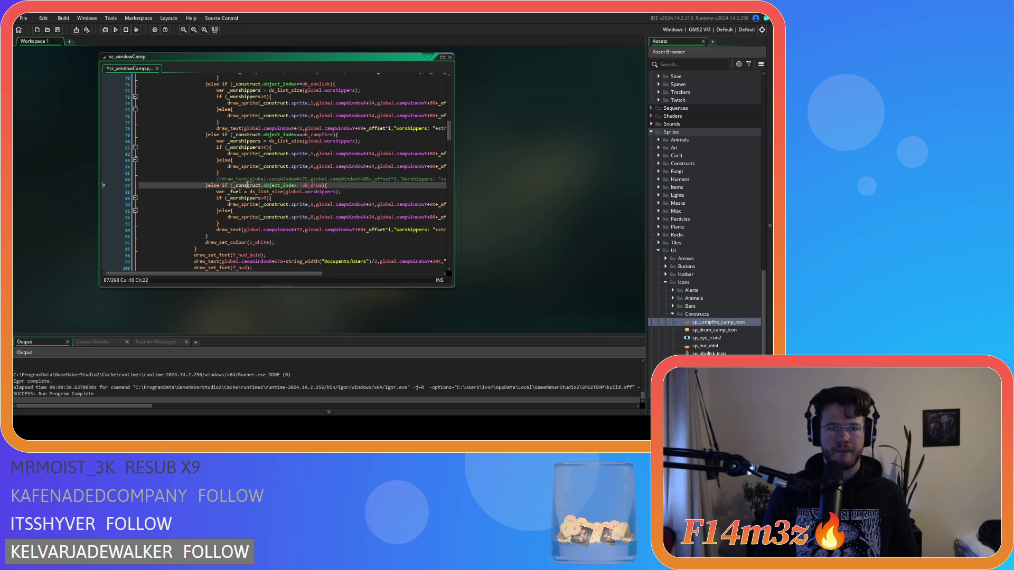
click(250, 191)
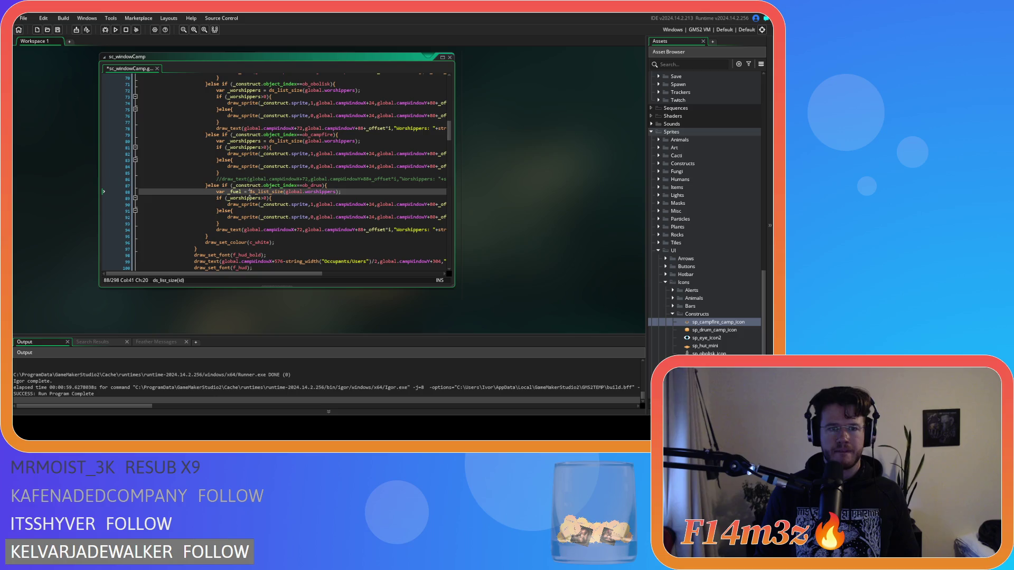
drag(315, 194, 338, 193)
text(_construct.)
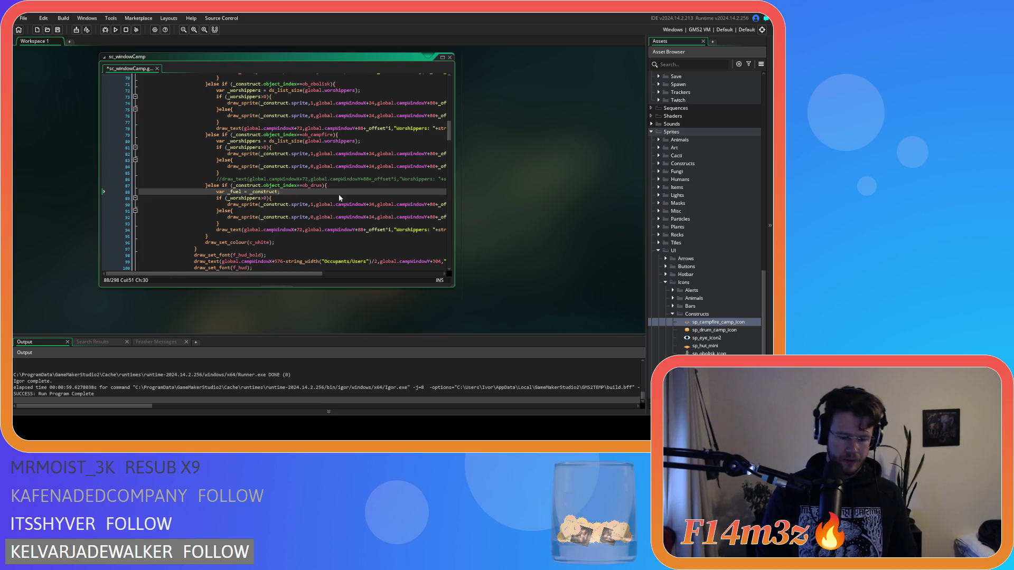
text(fuel)
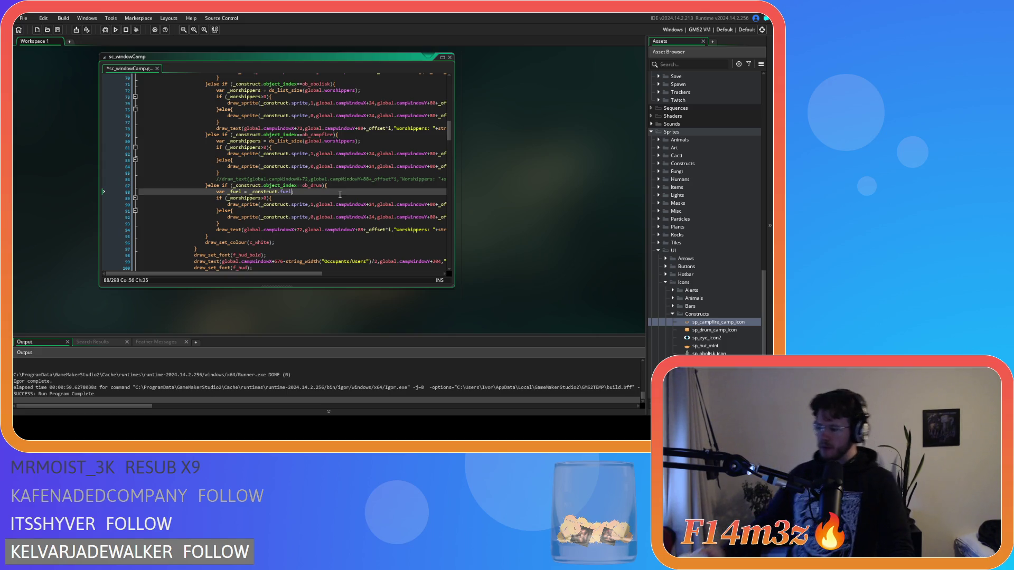
key(ctrl+s)
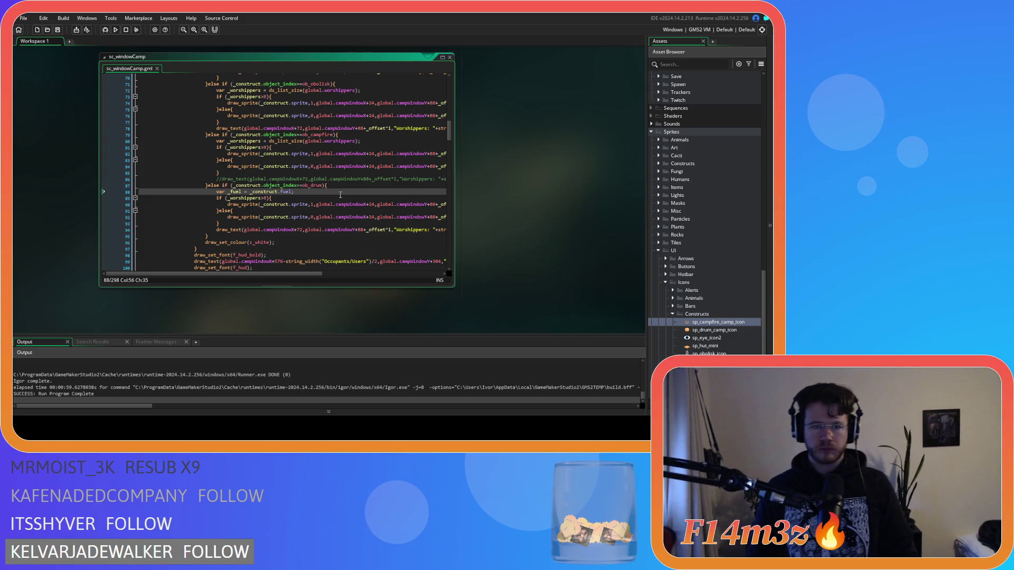
mouse_move(279, 274)
mouse_down()
mouse_move(348, 275)
mouse_move(319, 276)
mouse_up()
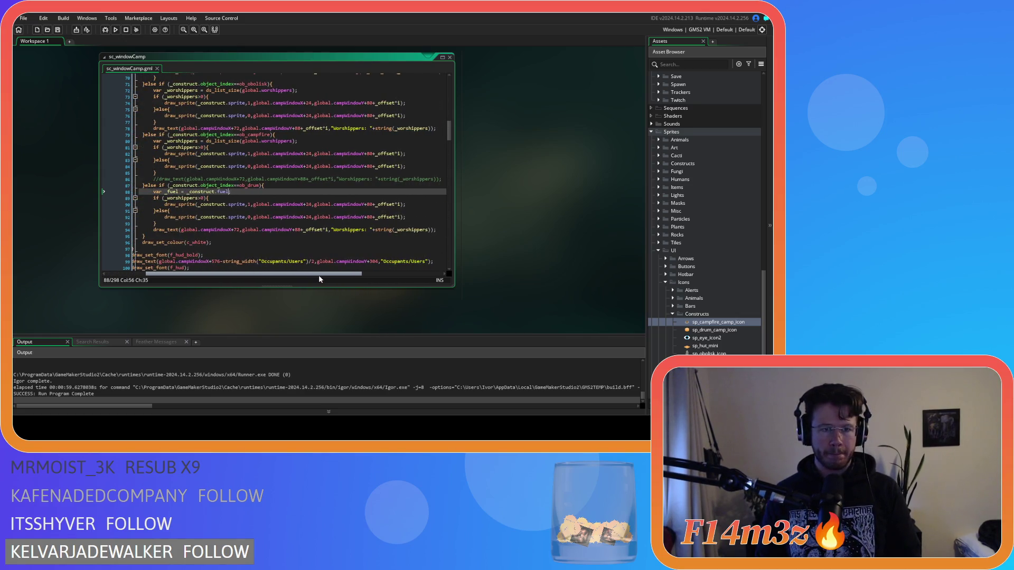
double_click(346, 230)
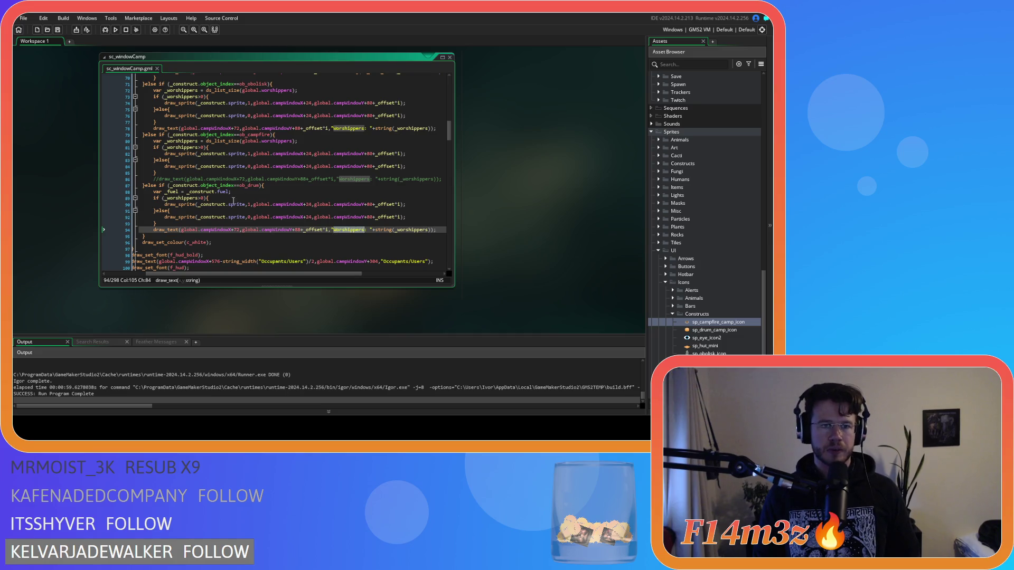
Step: Replace _worshippers in the drum condition with _fuel and save the script
click(170, 198)
double_click(171, 192)
key(ctrl+c)
double_click(177, 198)
key(ctrl+v)
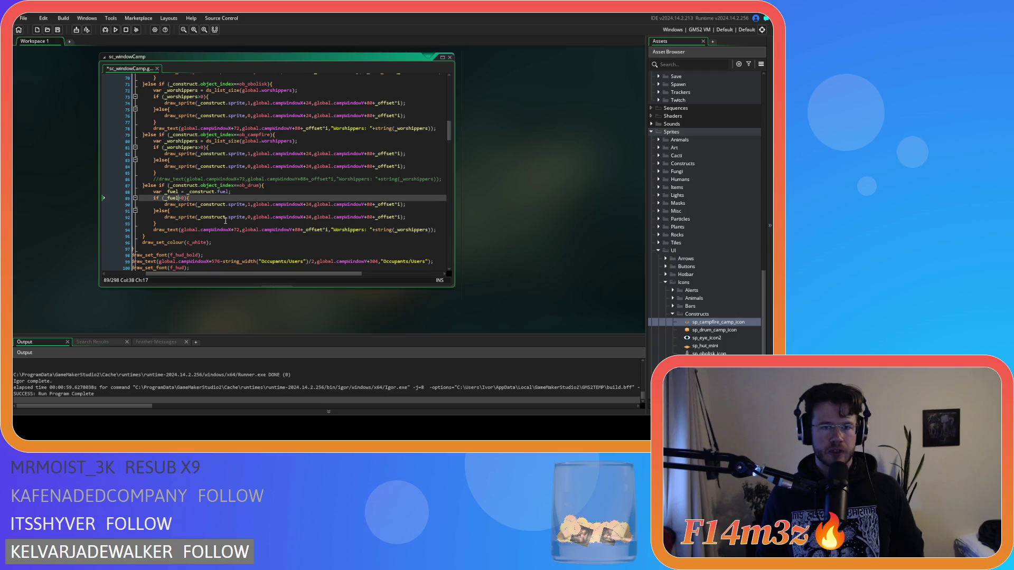
click(248, 223)
click(249, 204)
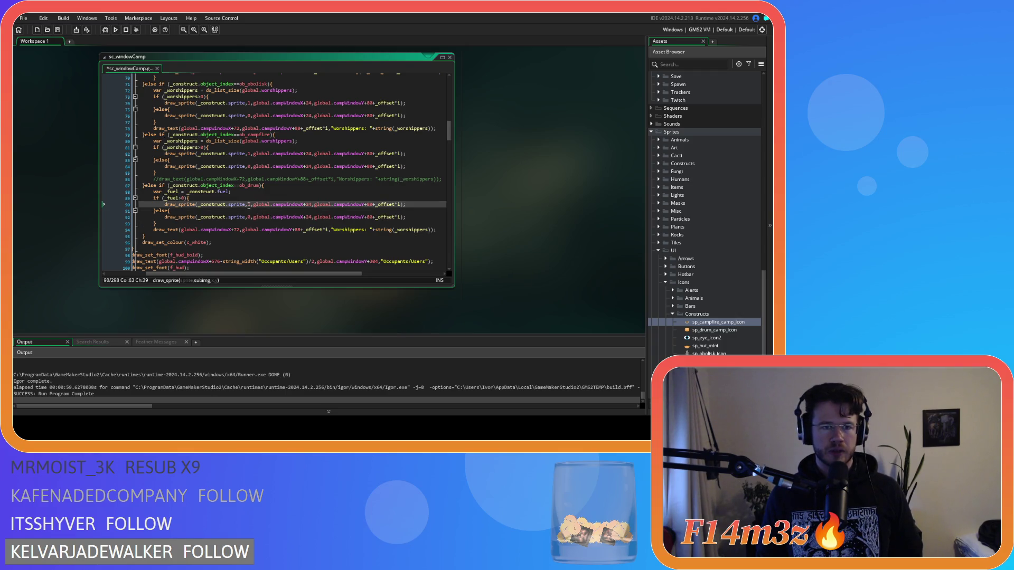
click(248, 217)
key(ctrl+s)
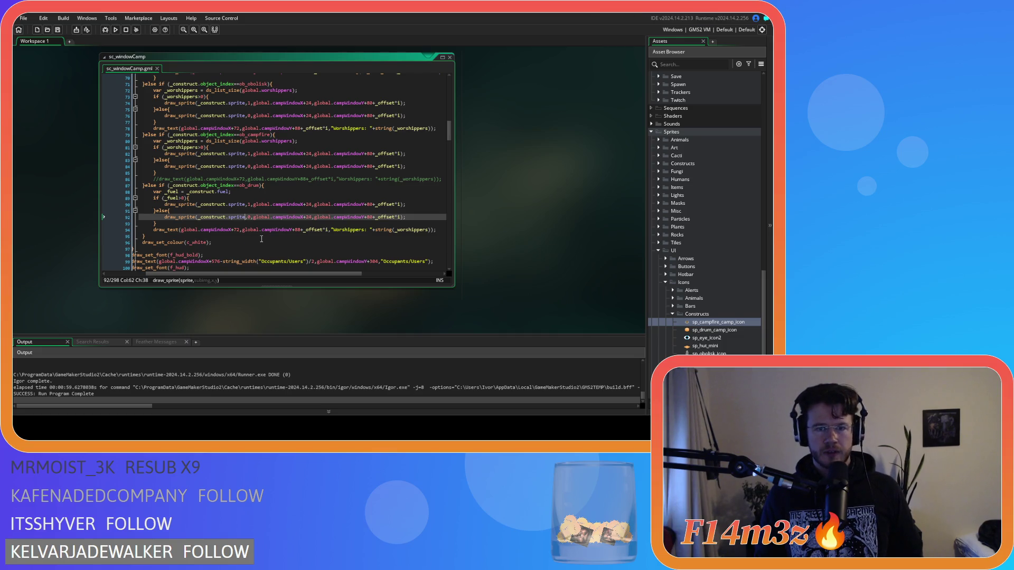
Step: Select the Worshippers label on line 94 and undo back to the earlier campfire fuel version
double_click(335, 230)
drag(335, 231, 365, 235)
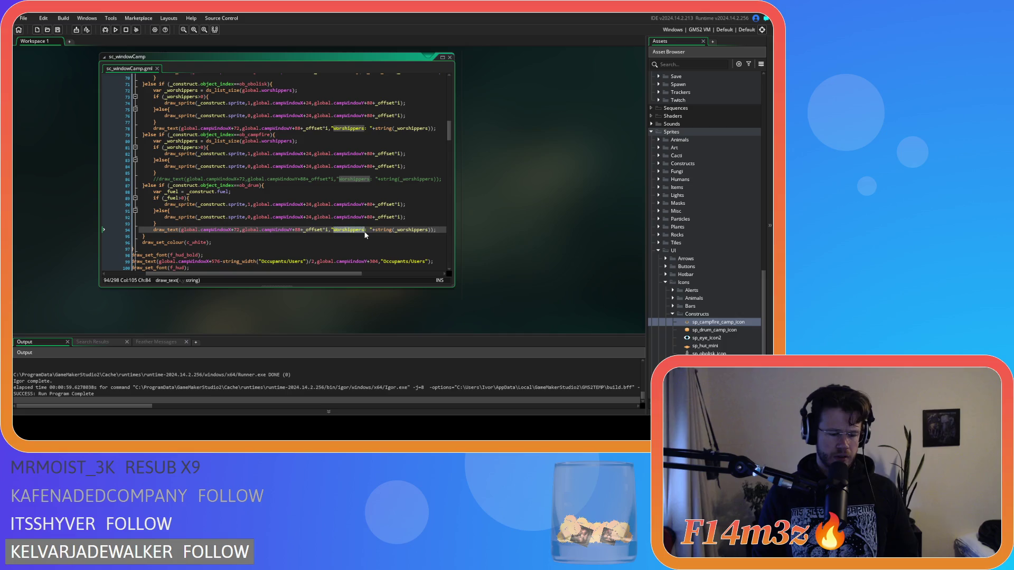
text(Fu)
key(ctrl+z)
key(ctrl+z)
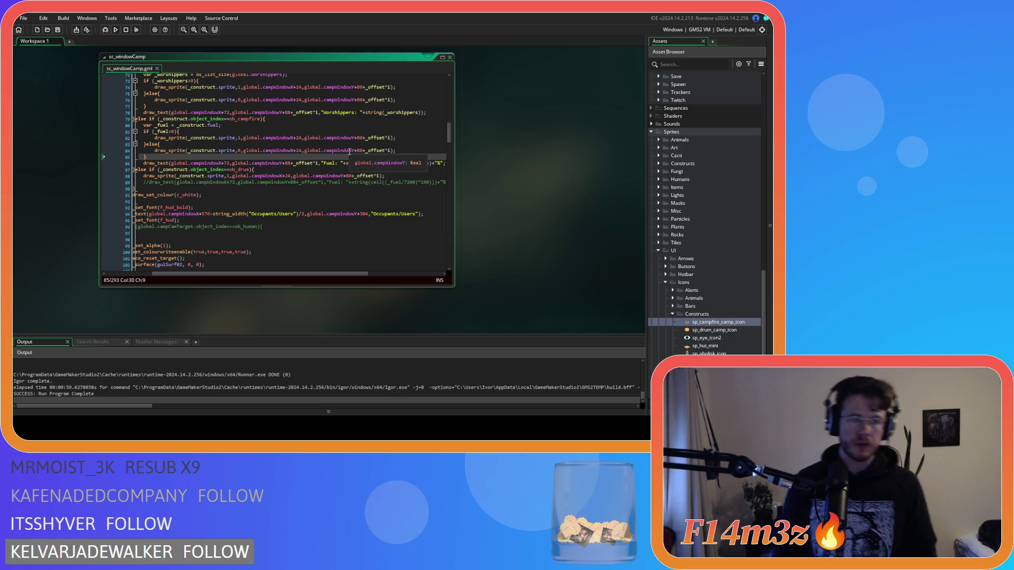
Step: Review the Fuel text lines 84-85, then build and run the game with F5
mouse_move(265, 273)
mouse_down()
mouse_move(212, 274)
mouse_move(244, 274)
mouse_up()
click(228, 150)
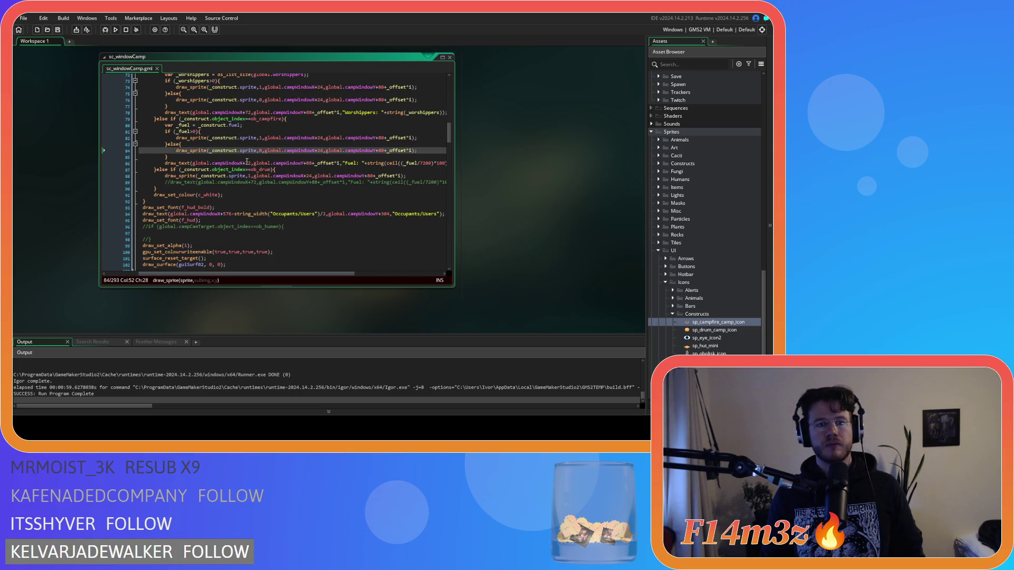
click(246, 163)
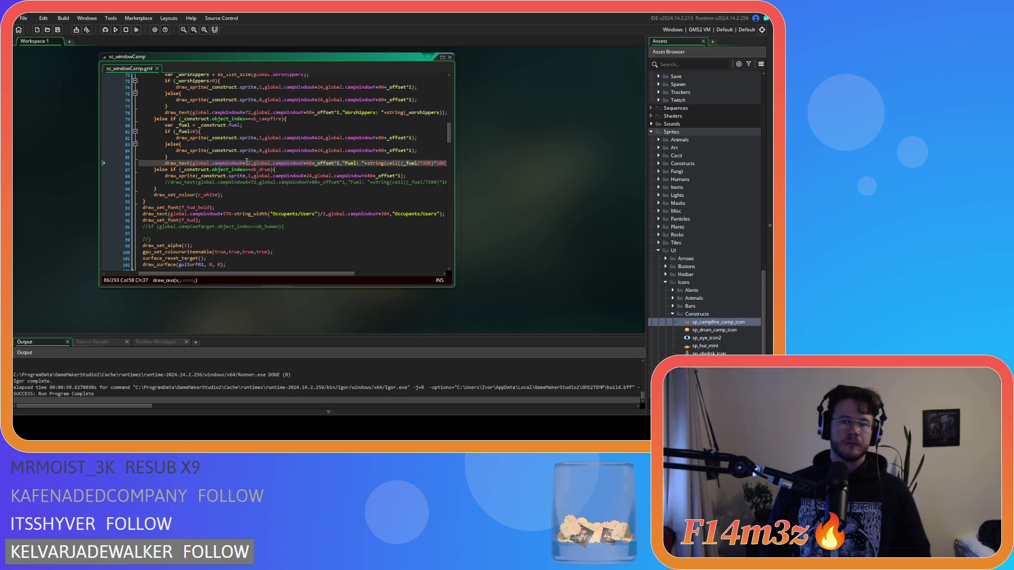
click(265, 156)
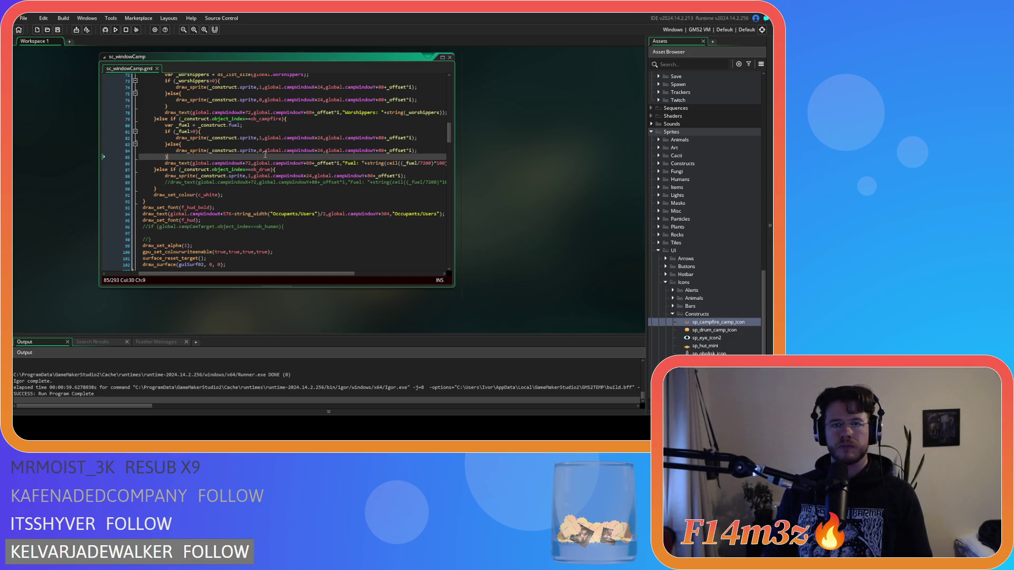
key(F5)
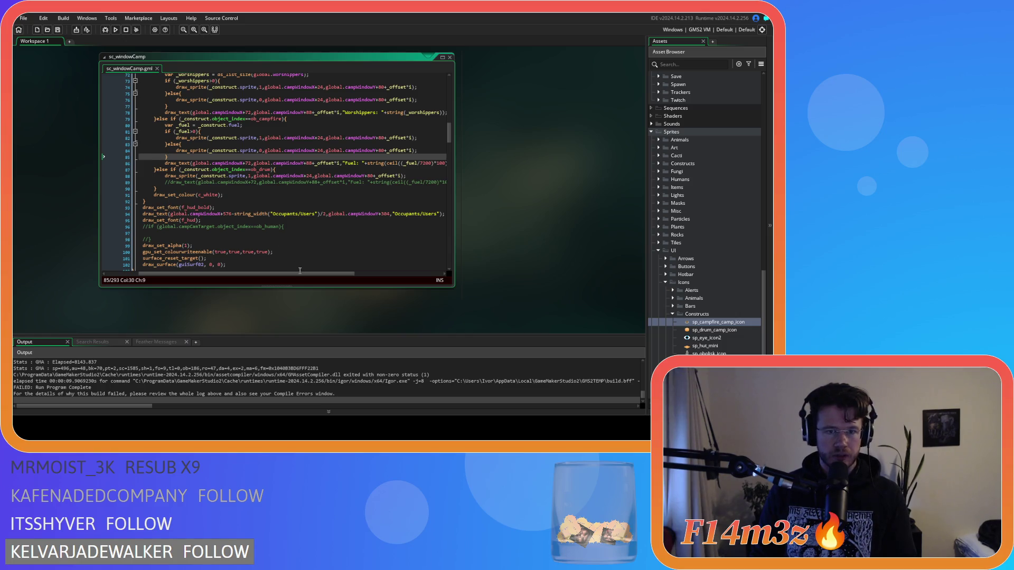
Step: Rebuild with F5 and scroll the Output panel to the FAILED message
mouse_move(302, 274)
mouse_down()
mouse_move(382, 279)
mouse_move(200, 374)
mouse_up()
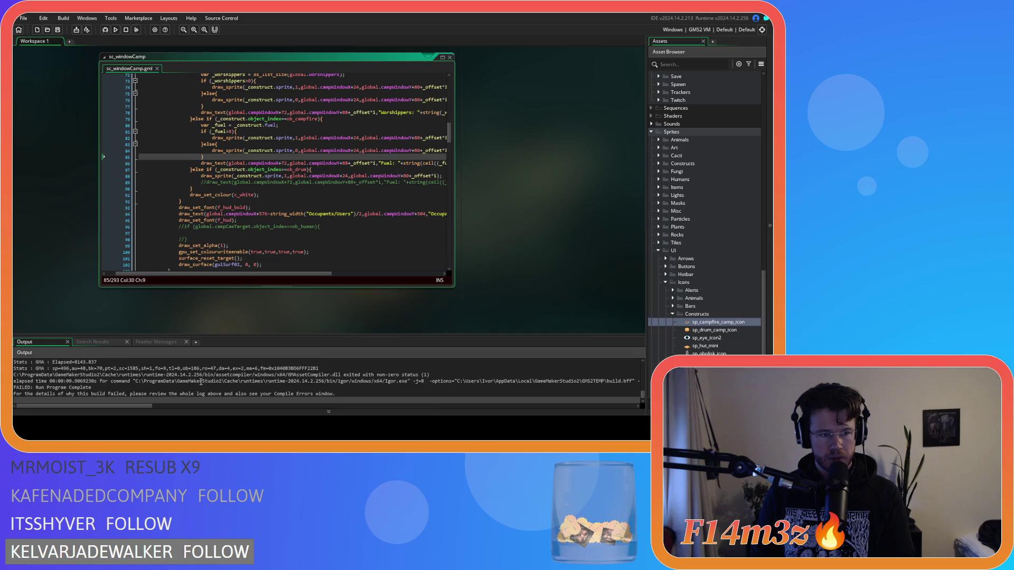
key(F5)
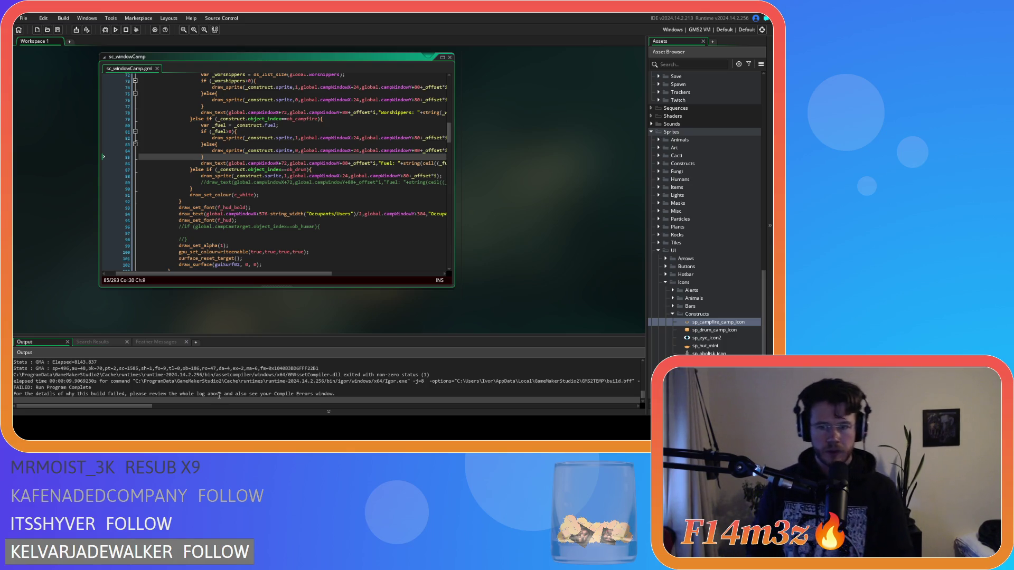
mouse_move(129, 408)
mouse_down()
mouse_move(184, 408)
mouse_move(129, 407)
mouse_up()
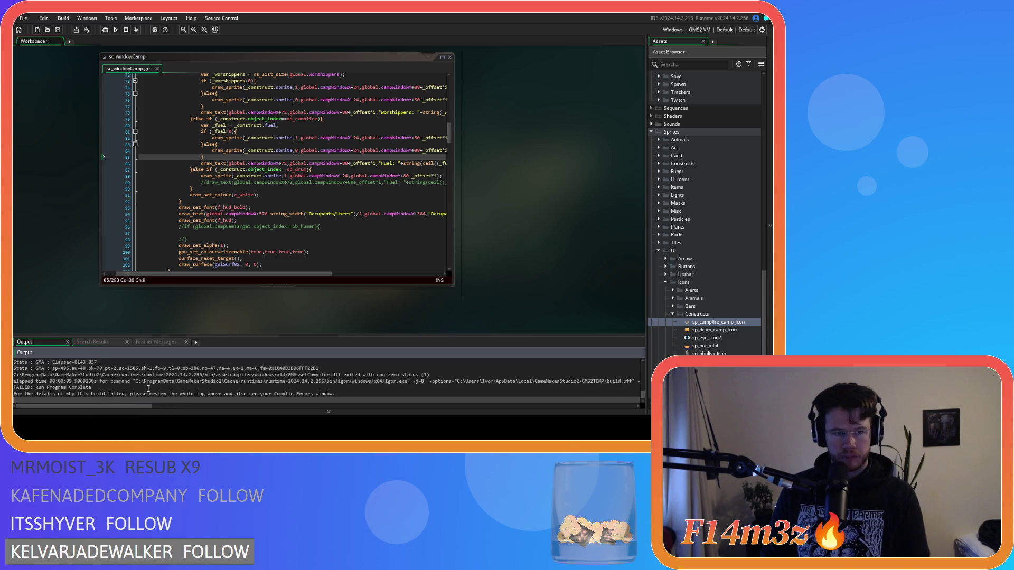
scroll(147, 389, down, 1)
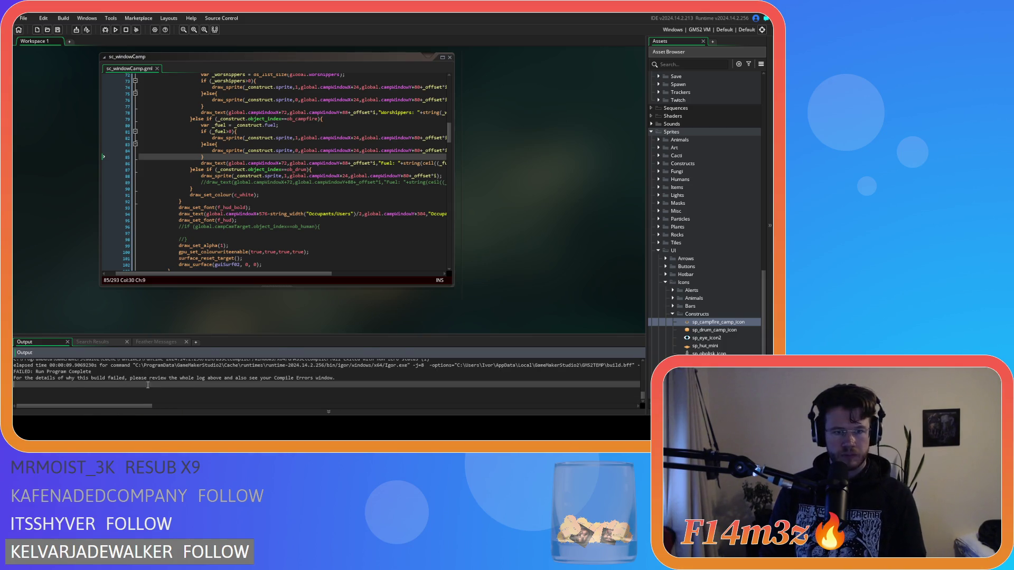
Step: Check Search Results and Feather Messages, including the background_color warning, then the failed Output log
click(94, 342)
click(146, 341)
click(118, 342)
click(157, 342)
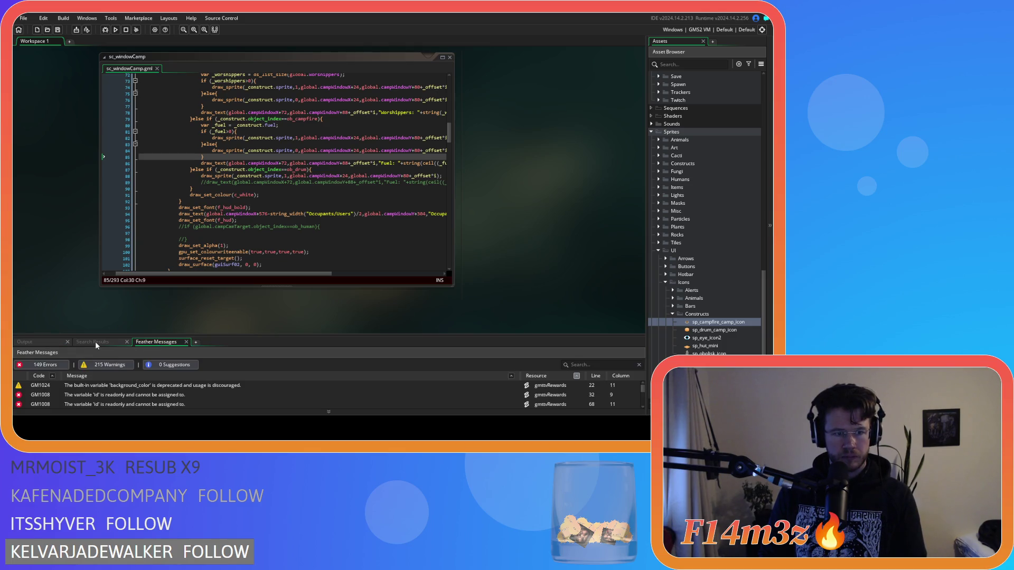
click(103, 386)
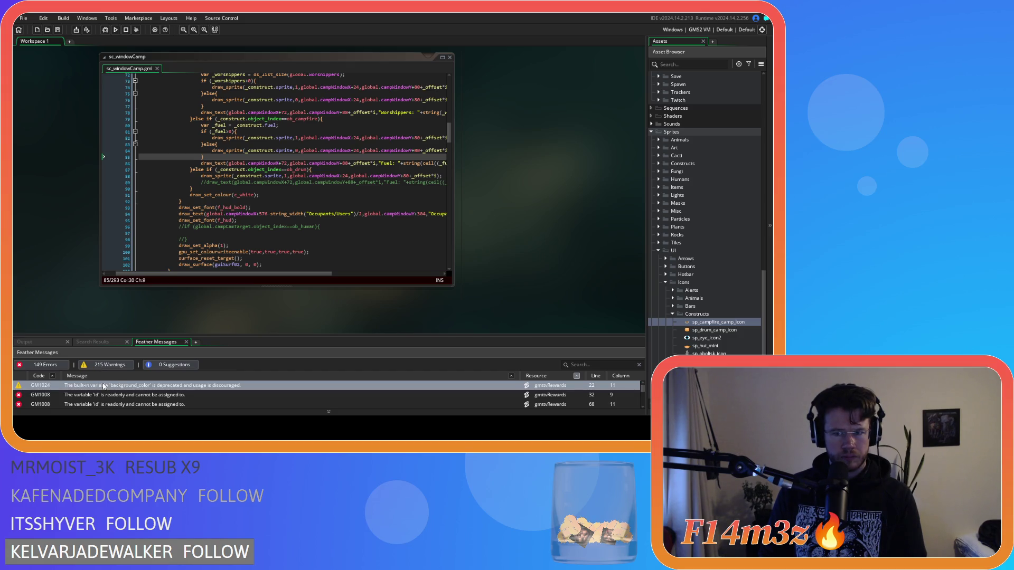
click(98, 343)
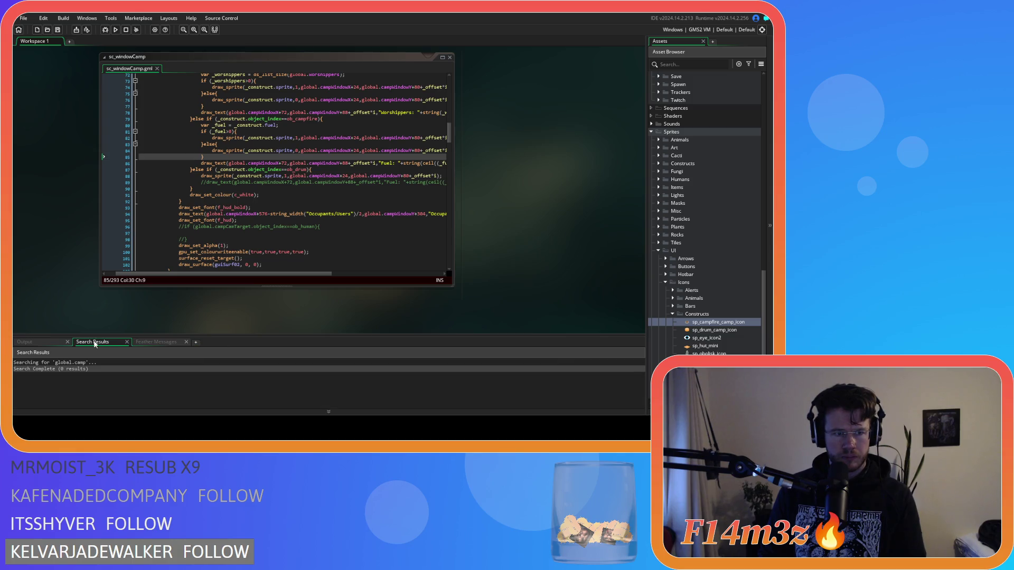
click(44, 343)
click(300, 227)
scroll(281, 258, up, 3)
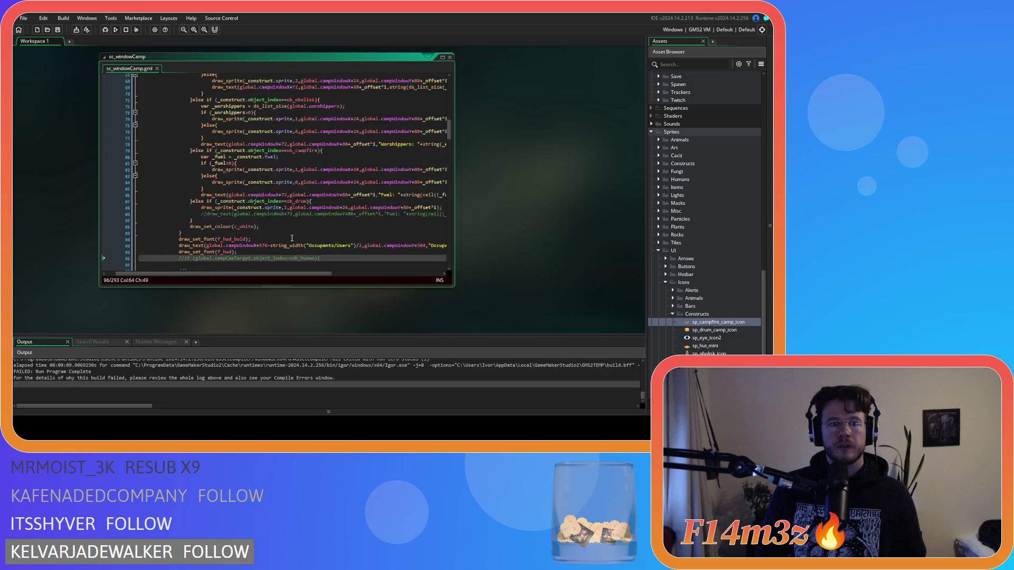
Step: Append +"%" to the Fuel draw_text call on line 86 and run the game with F5
drag(270, 274, 345, 276)
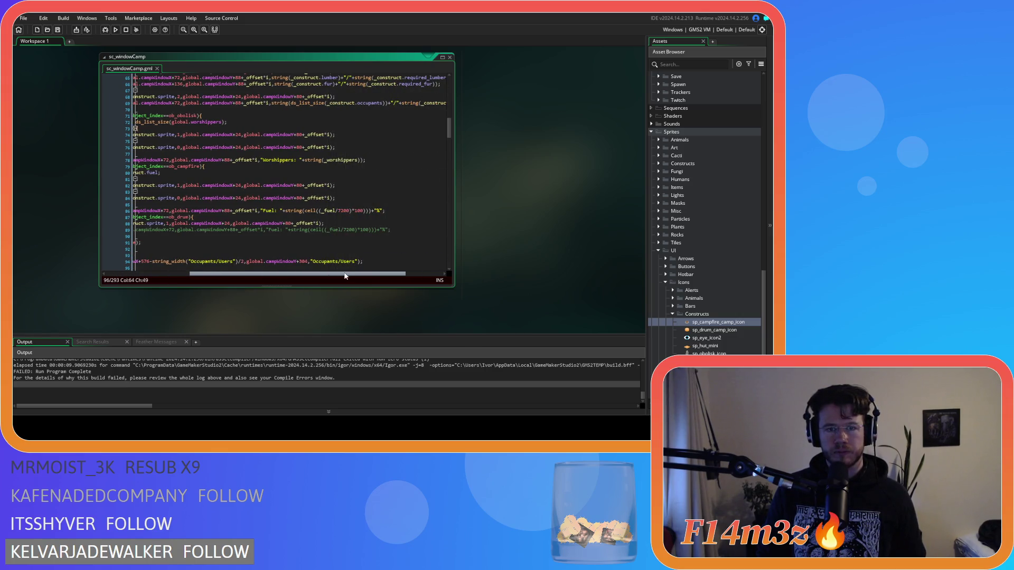
click(381, 210)
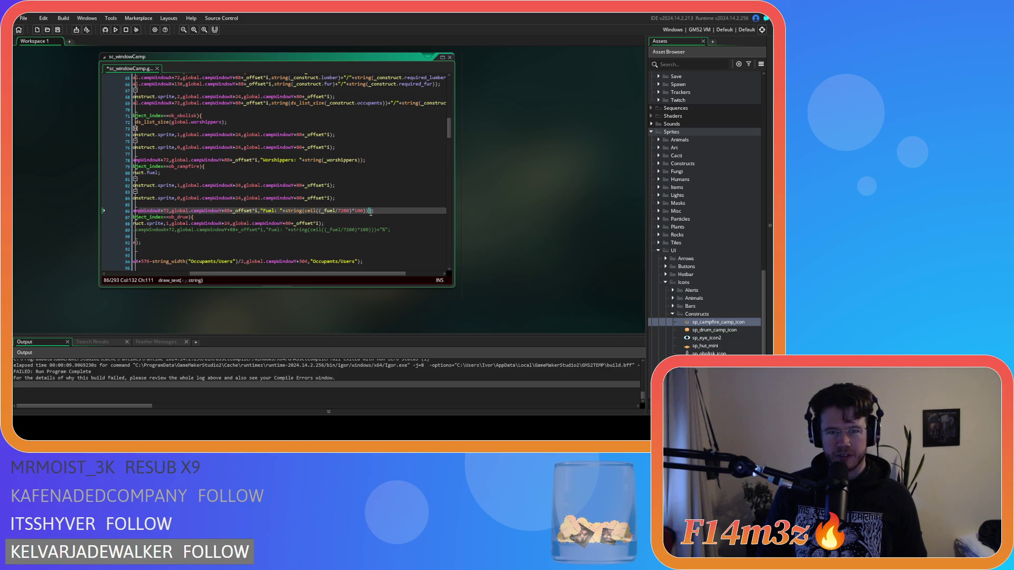
drag(350, 275, 306, 275)
text(+"%")
key(F5)
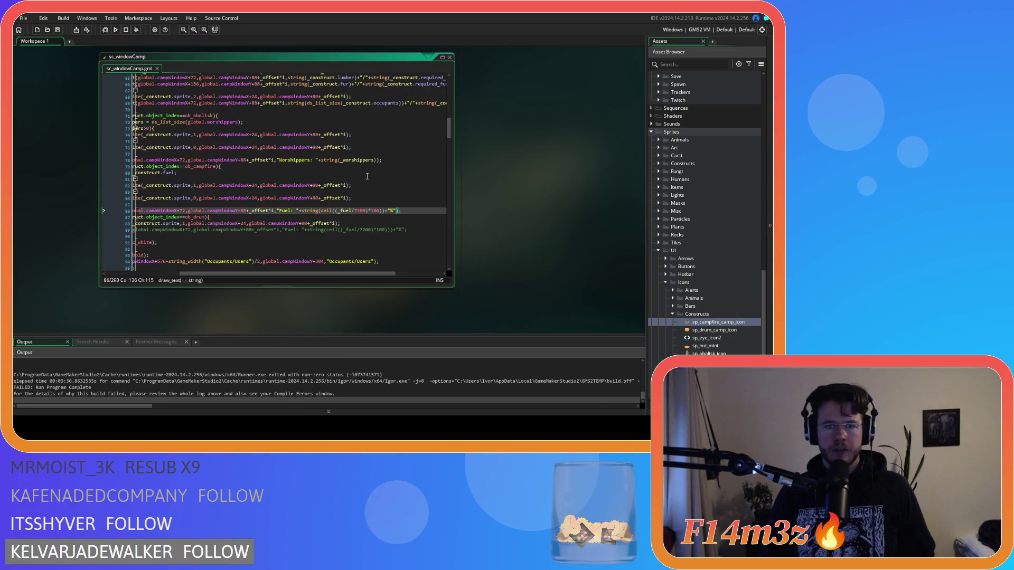
Step: Return to sc_windowCamp at line 89 and scroll up toward the construct-drawing for loop
click(344, 230)
mouse_move(332, 275)
mouse_down()
mouse_move(290, 279)
mouse_move(340, 278)
mouse_up()
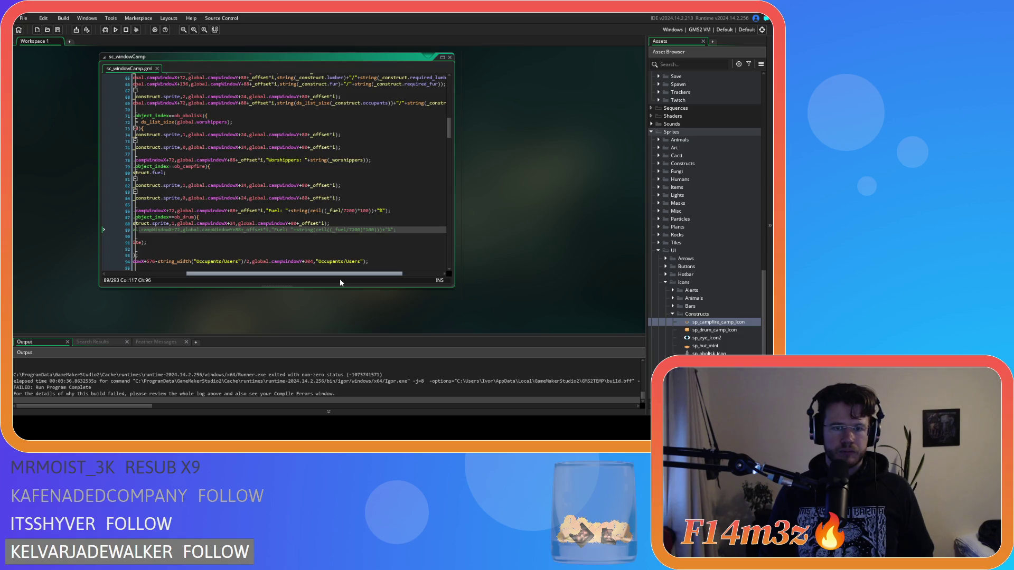
scroll(273, 196, up, 7)
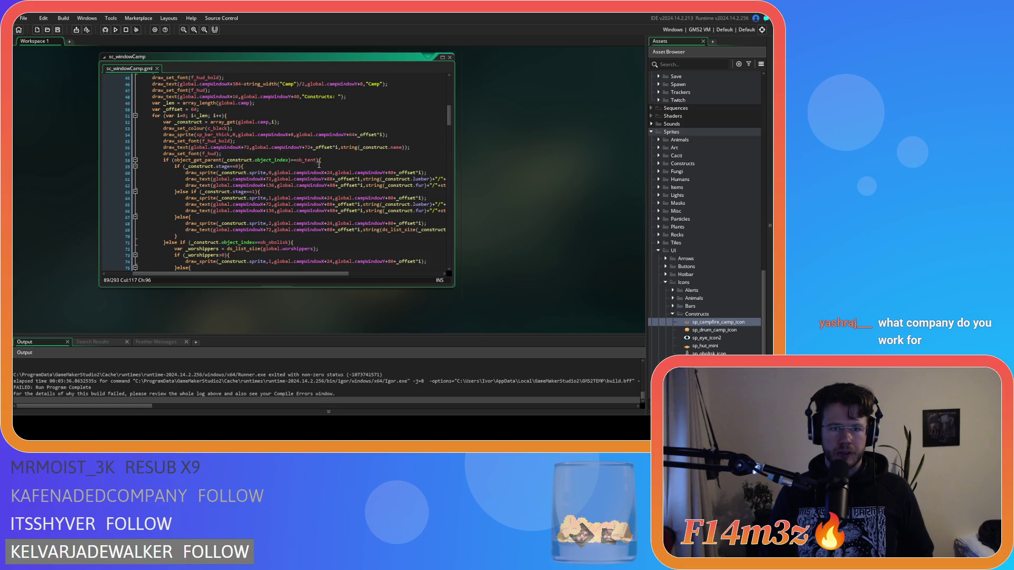
Step: Replace line 58's object_get_parent tent check with object_index==ob_store, adding an 'or' line below
click(318, 161)
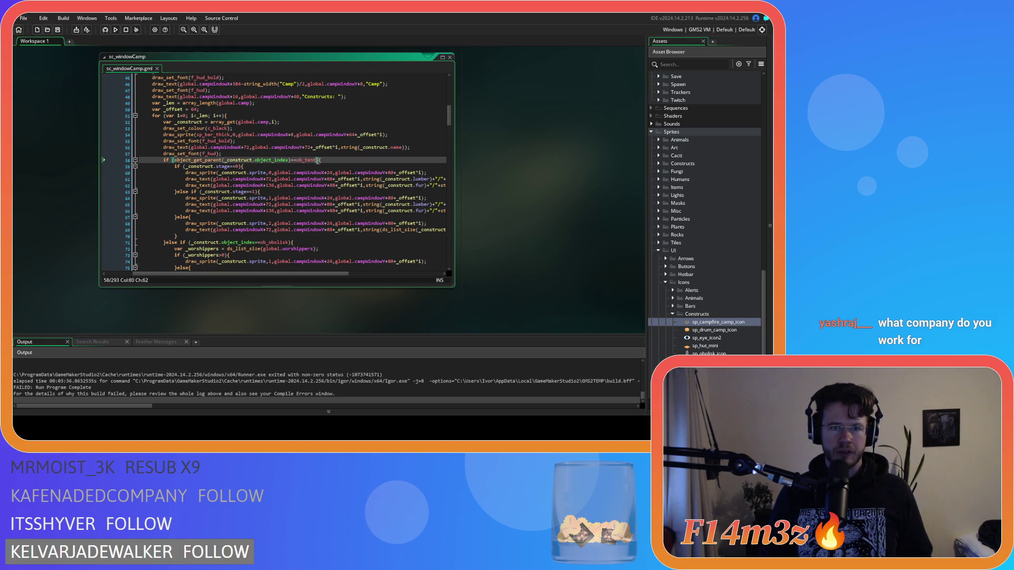
double_click(297, 161)
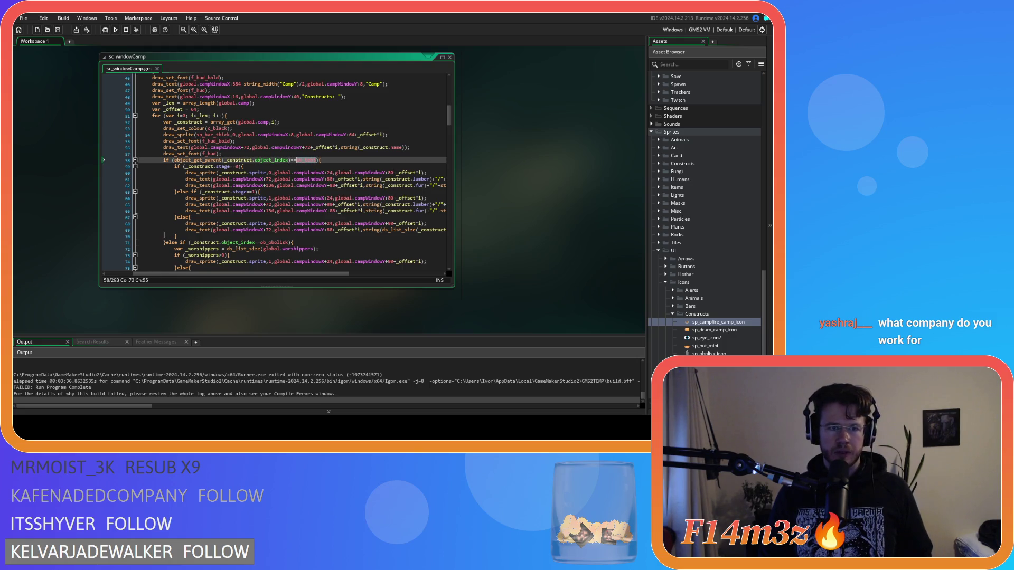
double_click(304, 160)
drag(256, 160, 199, 166)
key(BackSpace)
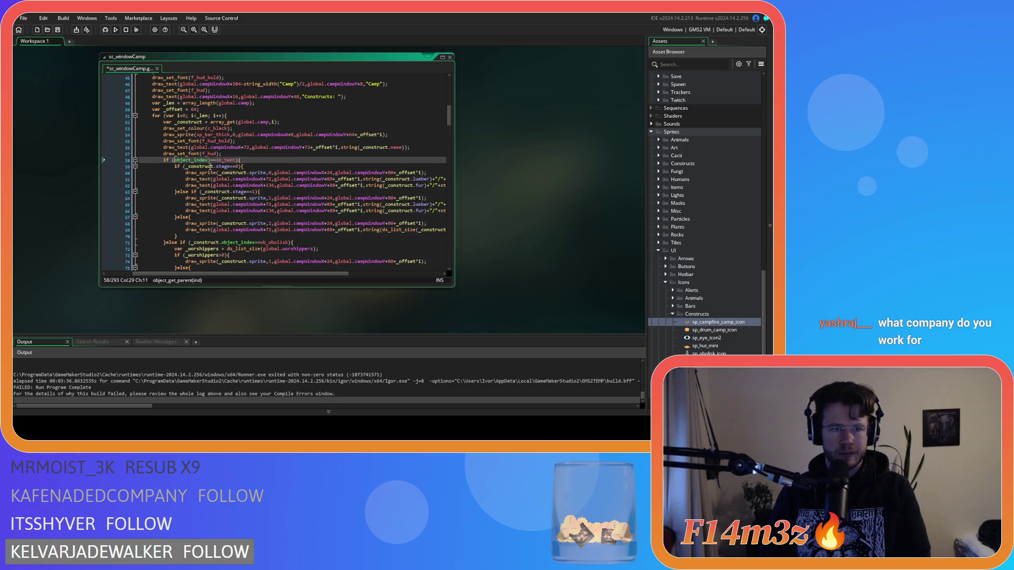
click(210, 161)
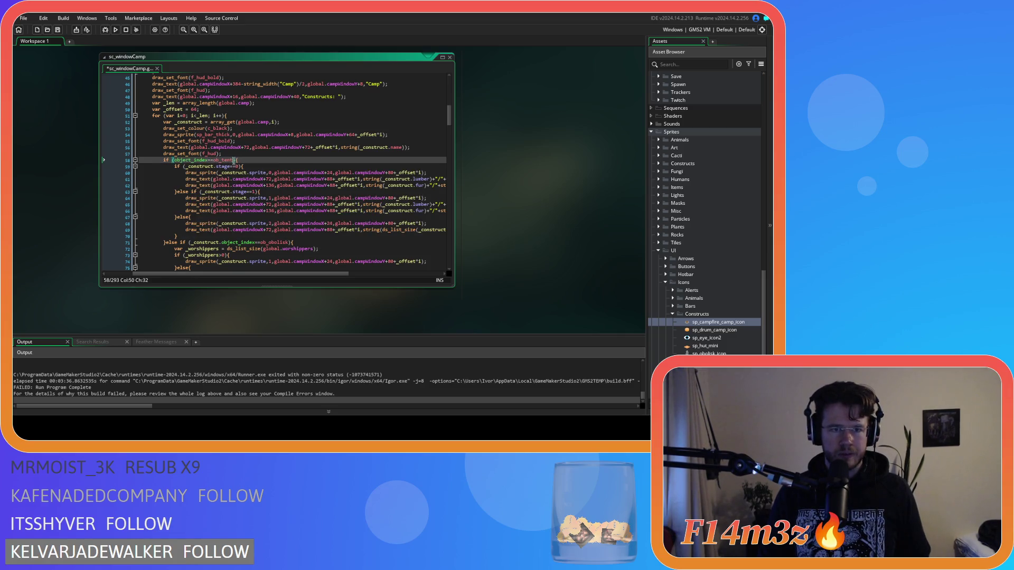
drag(234, 161, 174, 161)
click(234, 161)
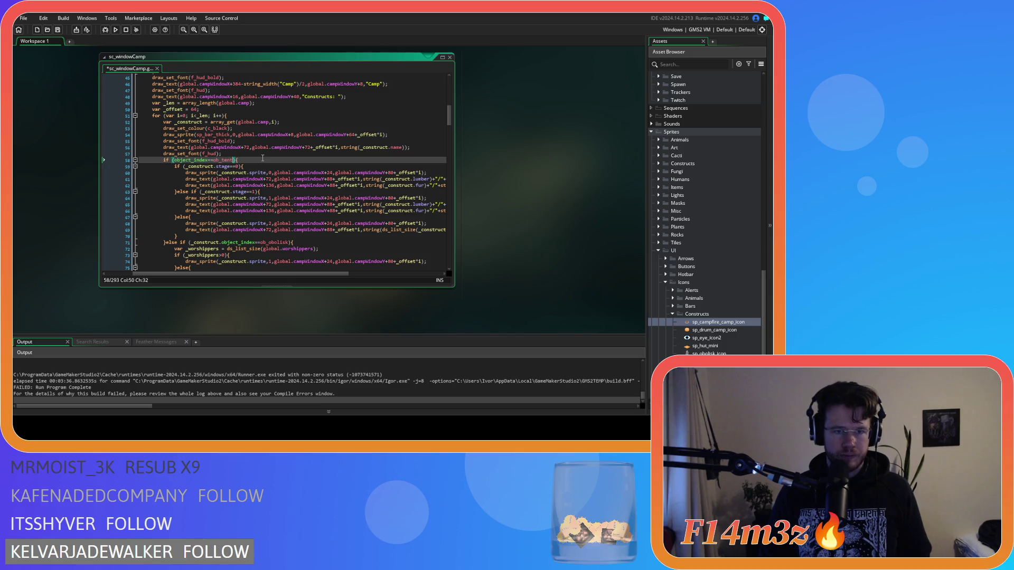
key(Return)
text(or)
text(object_index==ob_tent))
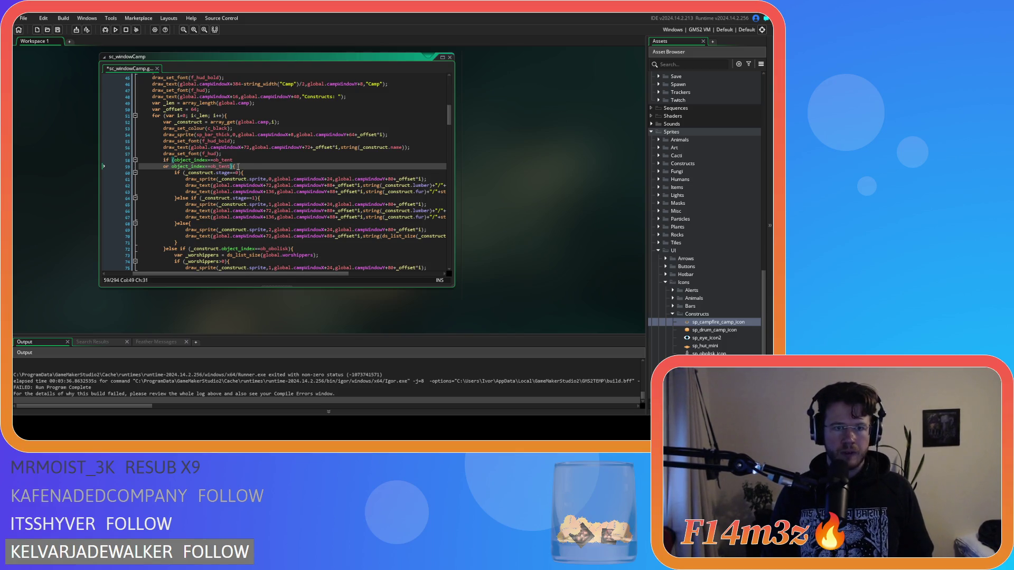
click(225, 161)
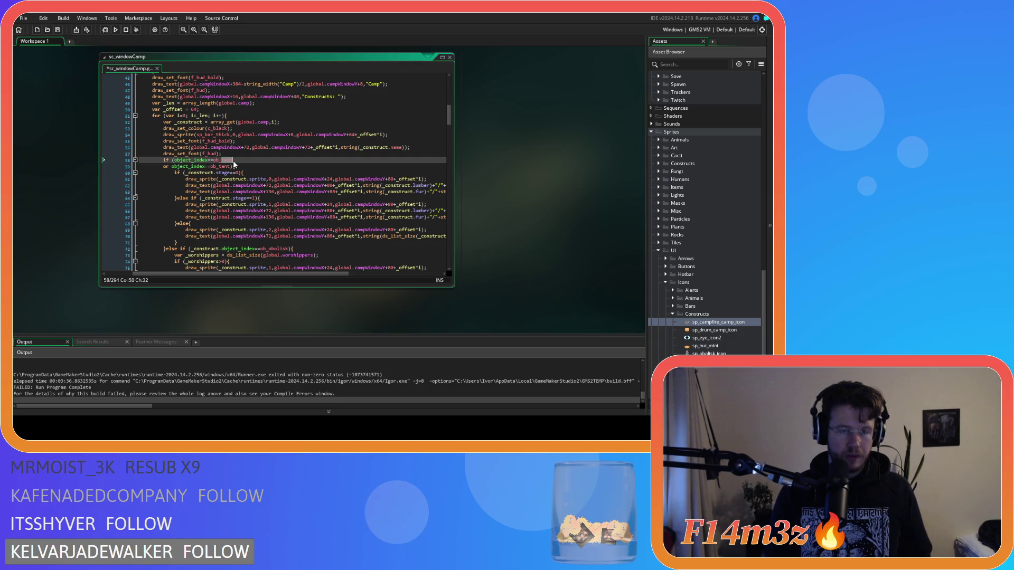
text(store)
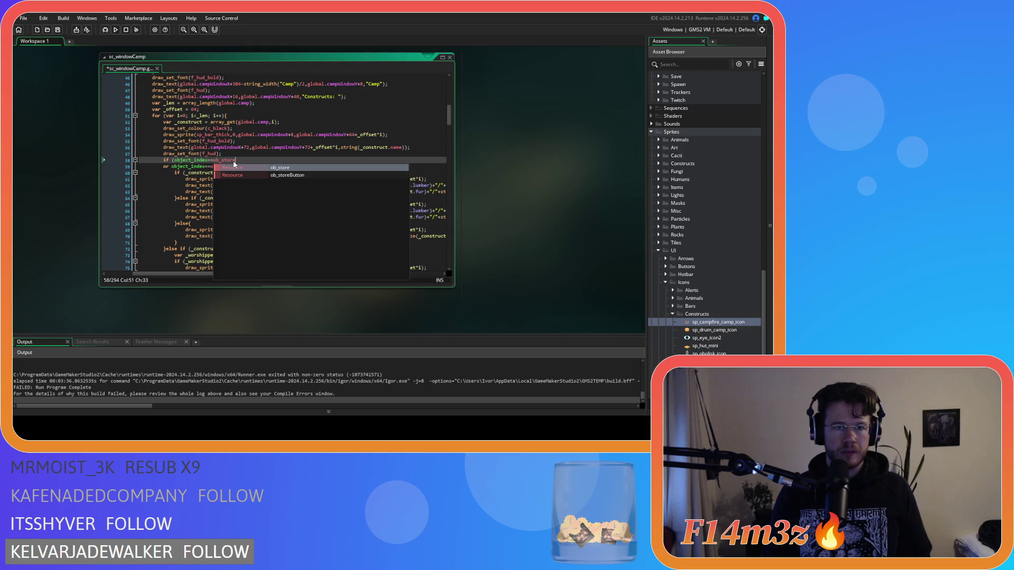
click(165, 167)
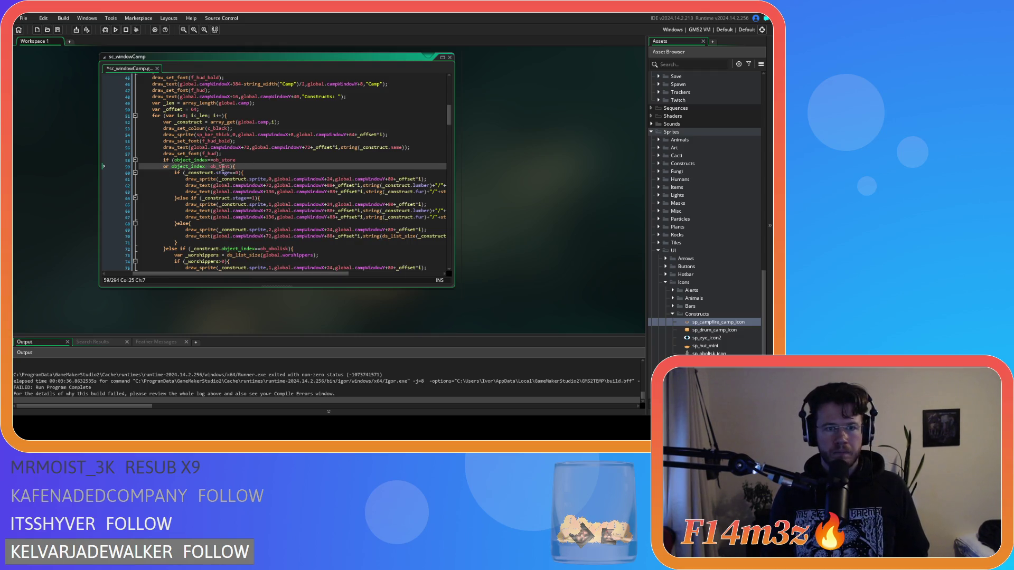
Step: Duplicate the lines 58–71 drawing block before else, strip the copy's tent condition, and save
drag(166, 249, 164, 163)
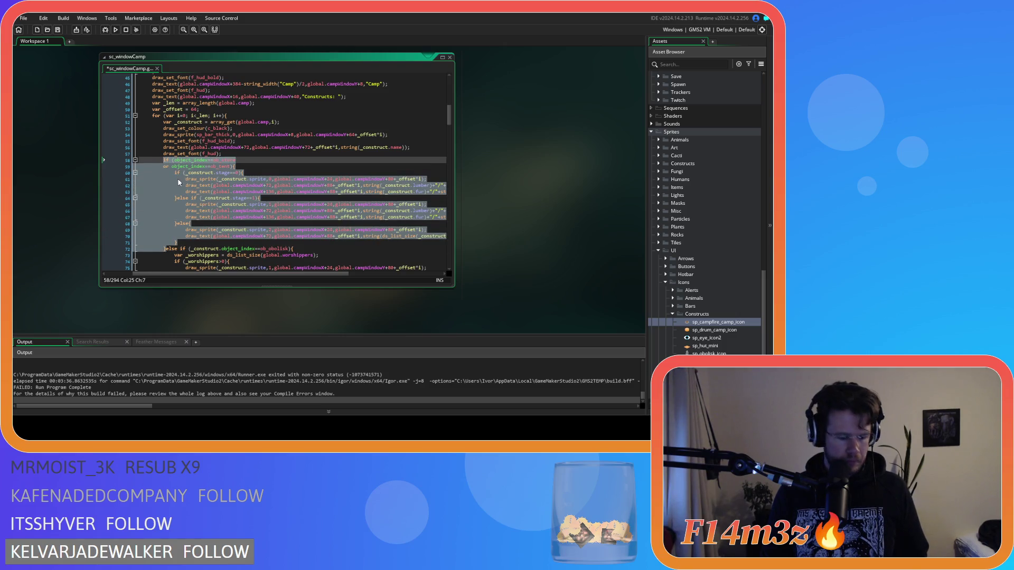
key(ctrl+c)
click(167, 251)
key(ctrl+v)
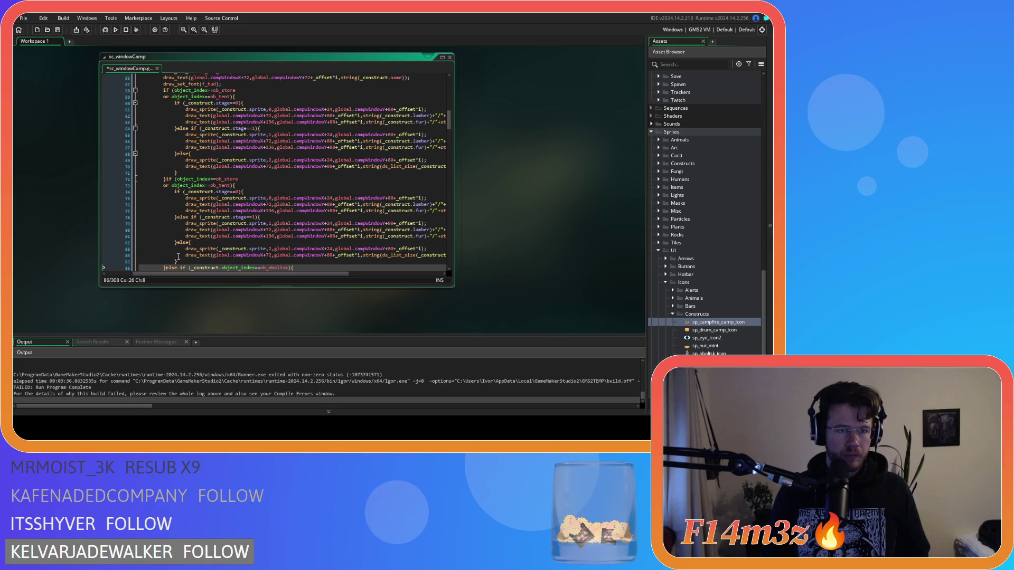
scroll(221, 223, down, 2)
drag(231, 217, 140, 219)
key(BackSpace)
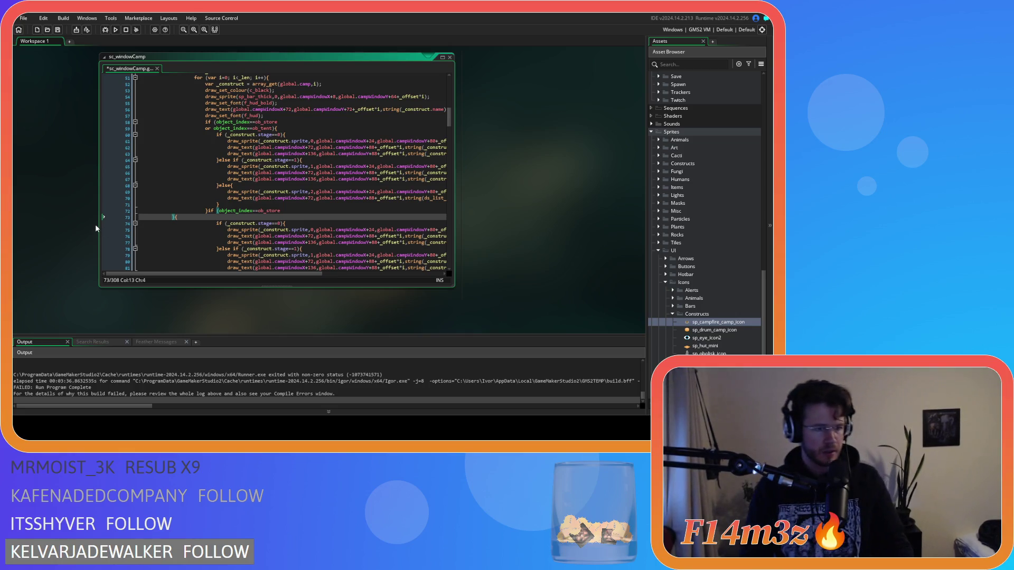
key(BackSpace)
key(BackSpace)
key(BackSpace)
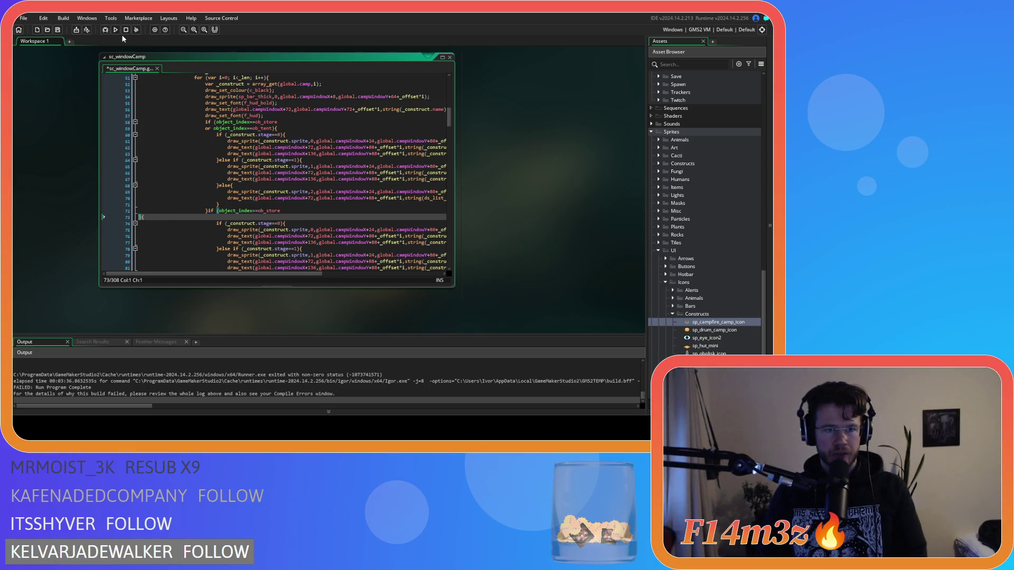
text(){)
key(Escape)
key(ctrl+s)
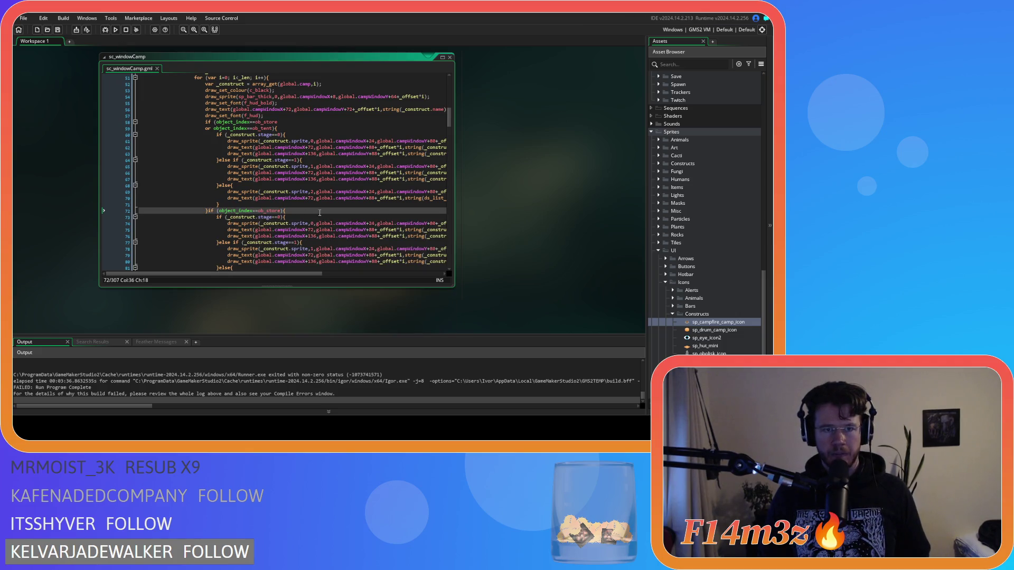
Step: Remove the leftover 'or ob_tent' line and give the copy an 'or object_index==ob_store' condition
click(280, 123)
click(253, 128)
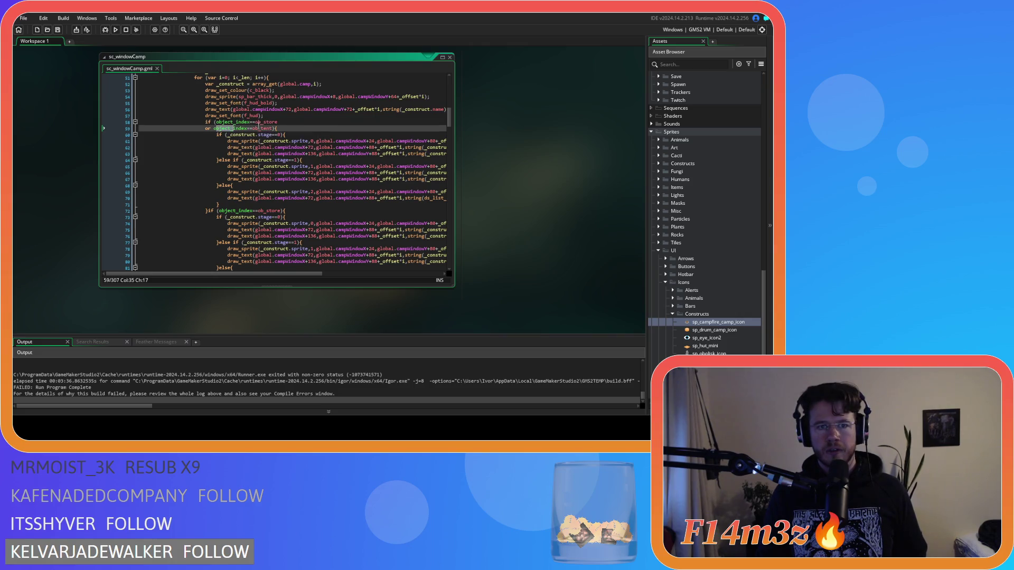
click(269, 122)
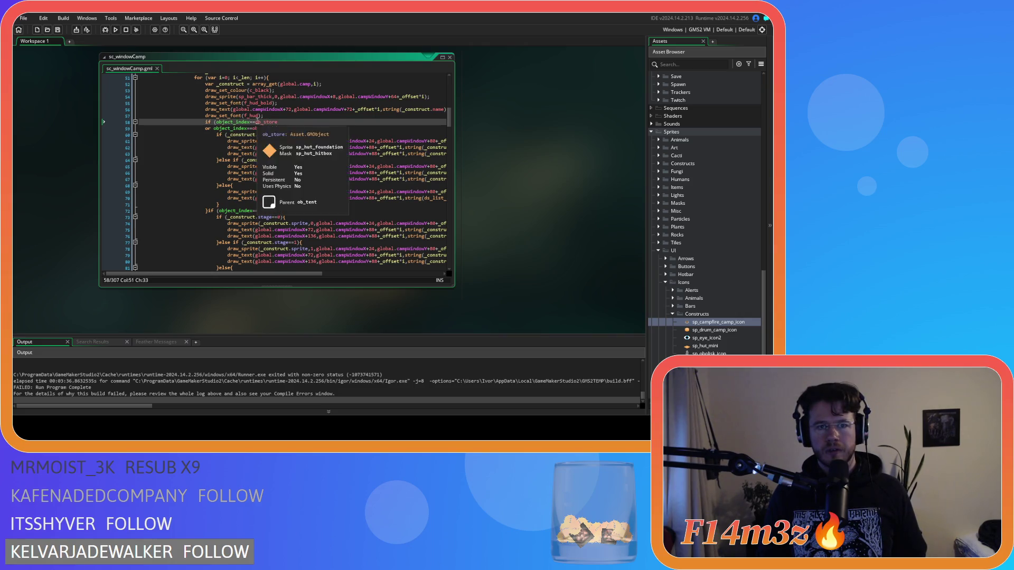
drag(275, 128, 120, 130)
key(BackSpace)
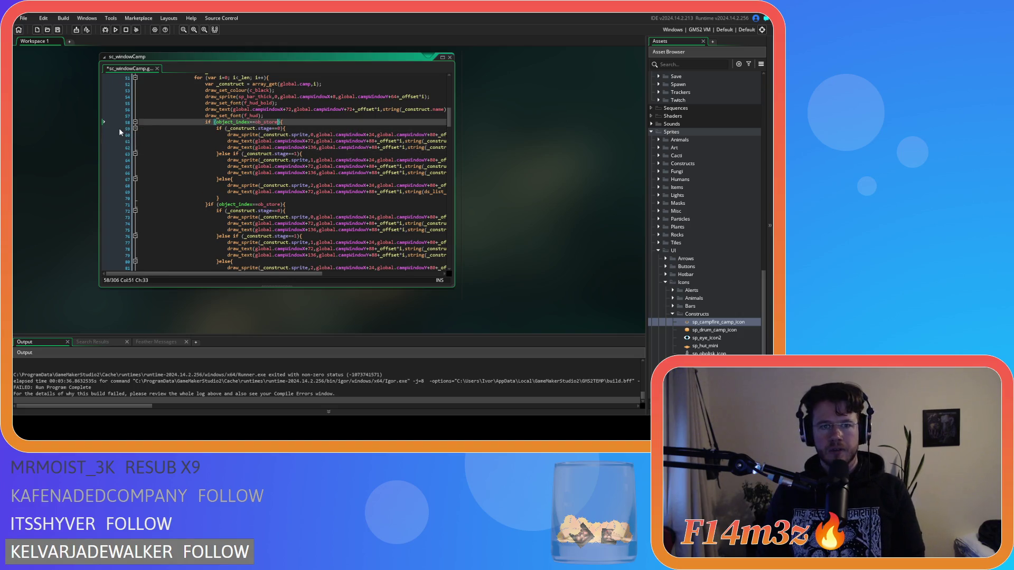
click(255, 160)
click(268, 205)
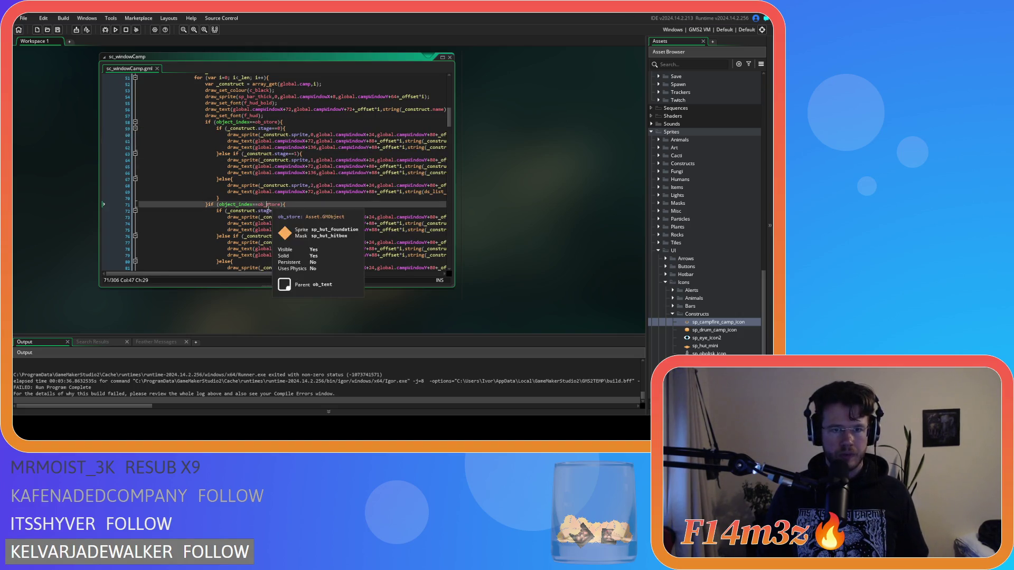
click(273, 204)
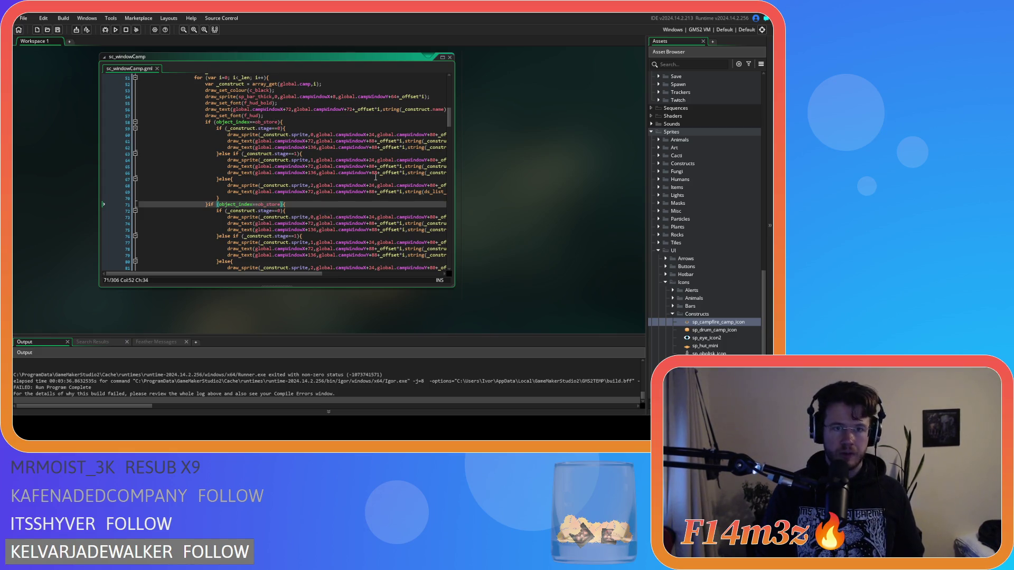
key(Return)
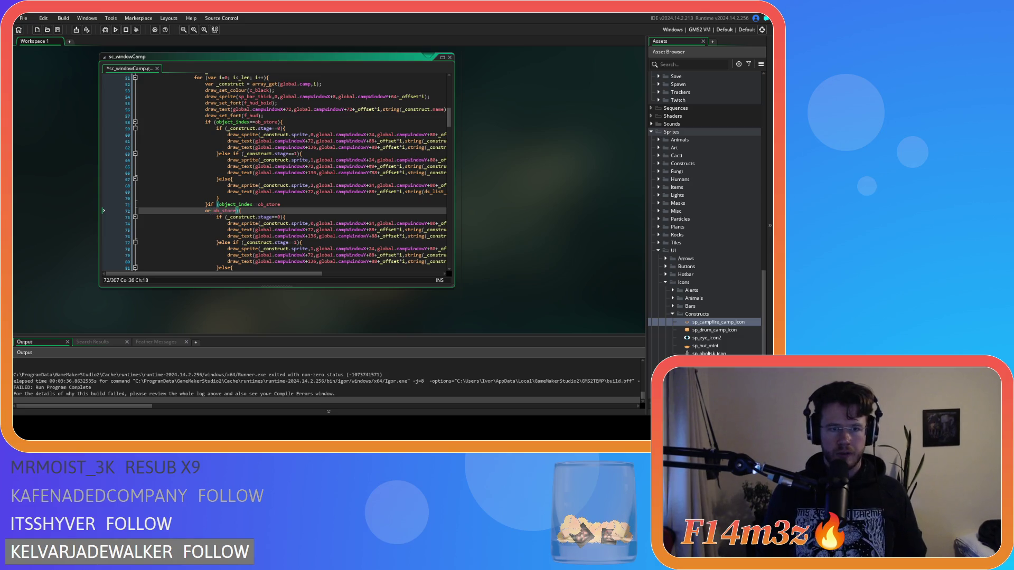
key(ctrl+BackSpace)
drag(279, 205, 219, 205)
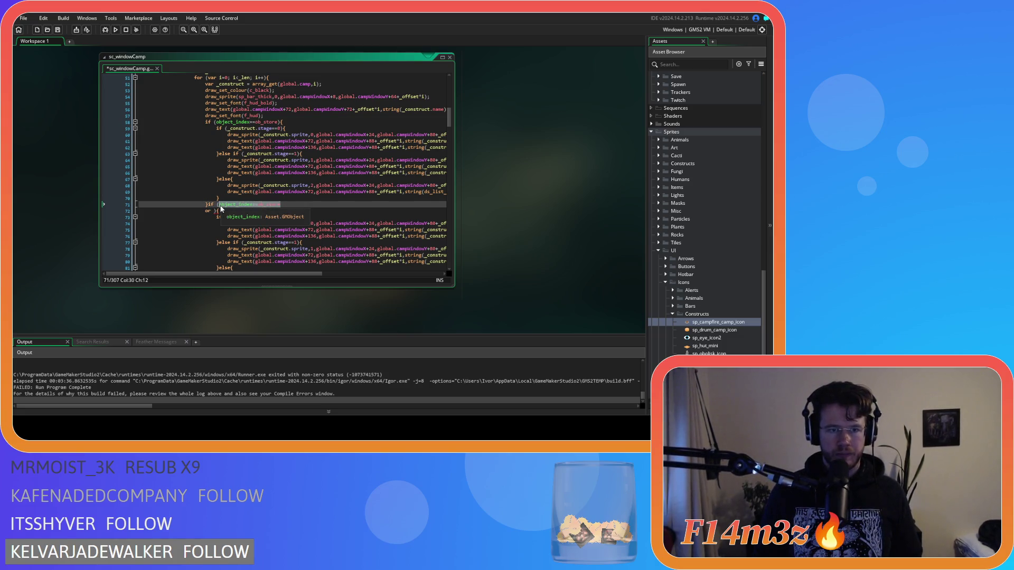
key(ctrl+c)
click(216, 210)
key(ctrl+v)
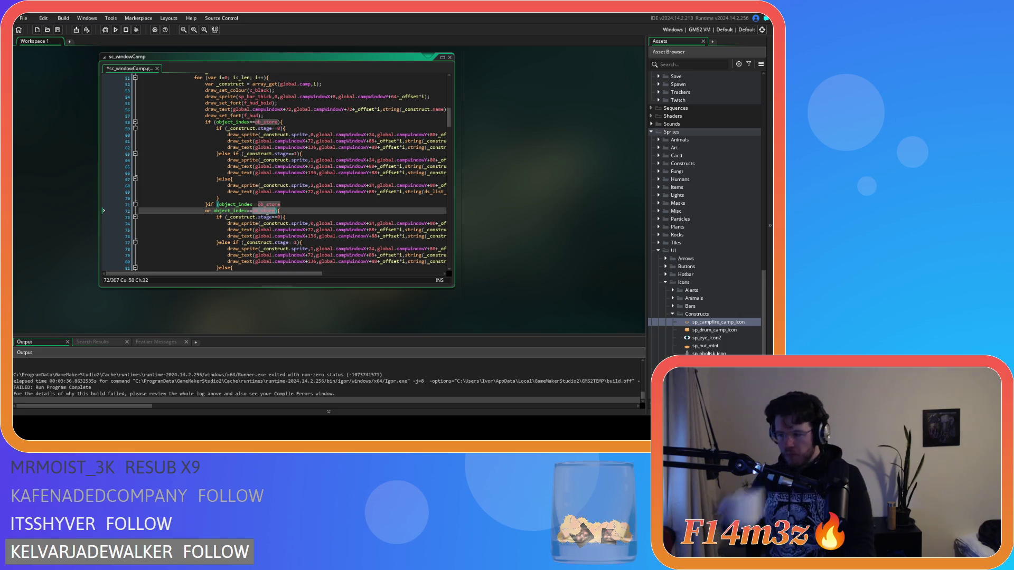
Step: Change the duplicated block's conditions on lines 71–72 to ob_hut or ob_kresh
mouse_move(266, 215)
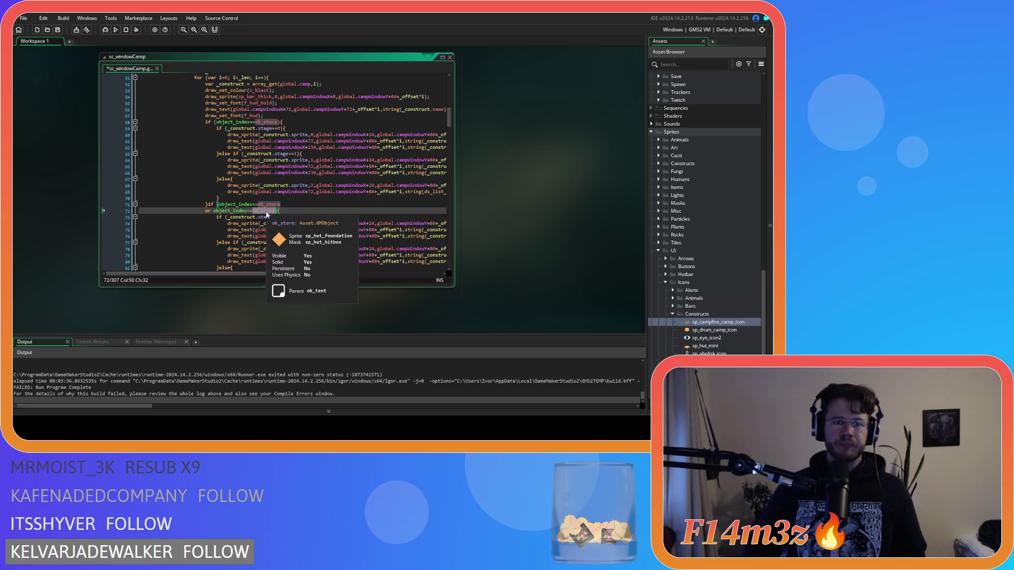
key(End)
key(ctrl+s)
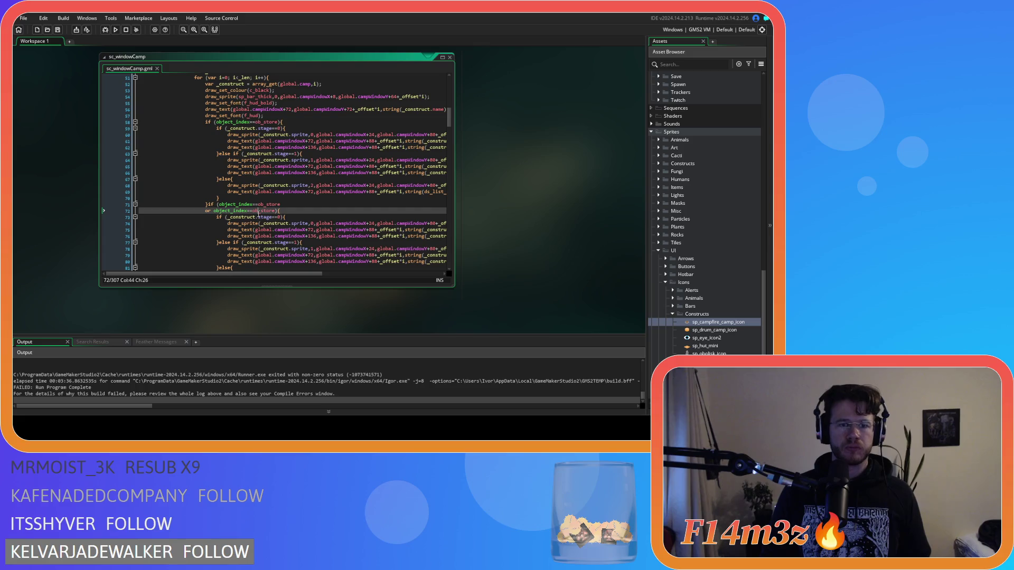
double_click(258, 211)
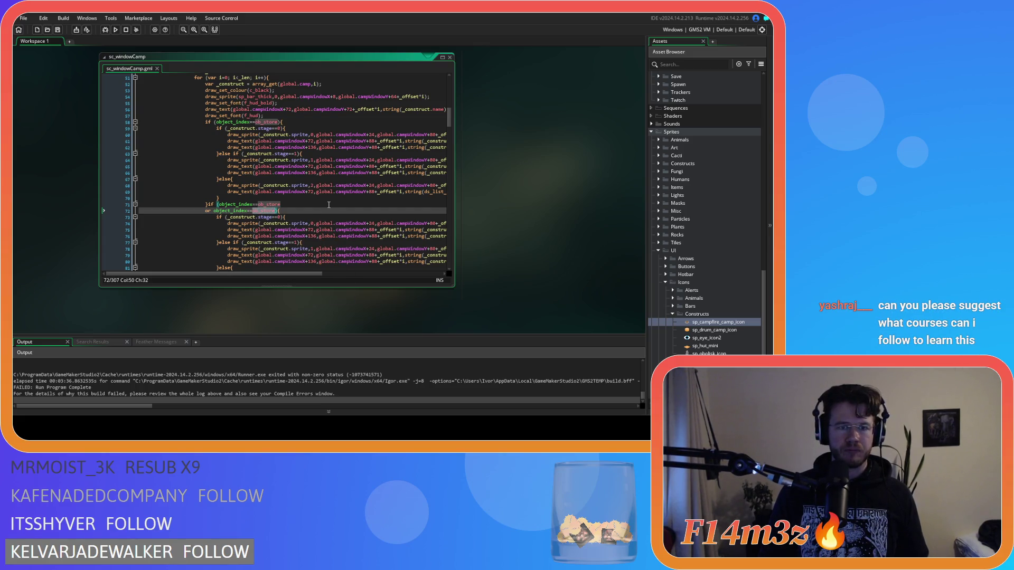
double_click(268, 204)
text(ob_)
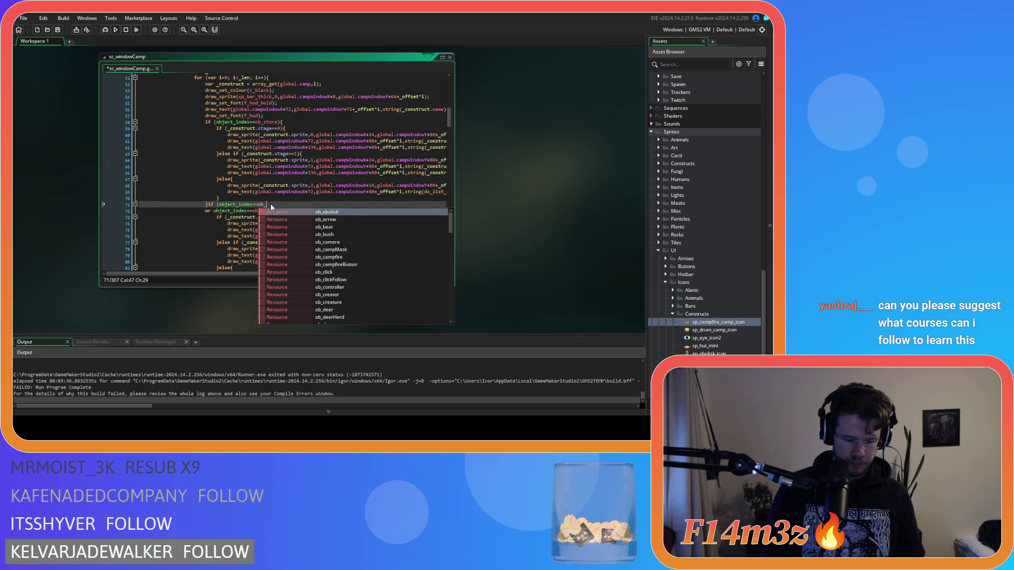
text(hut)
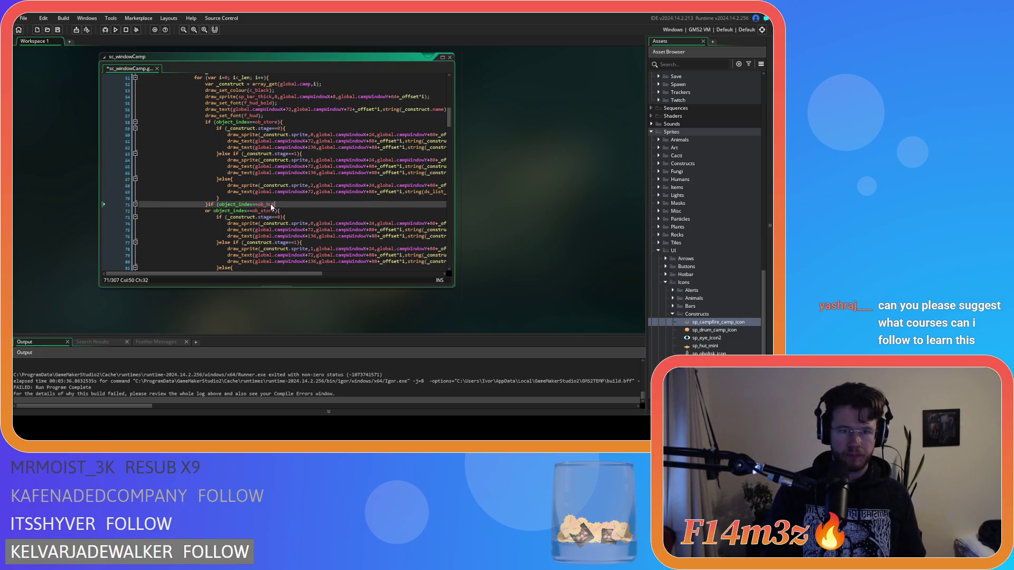
double_click(268, 211)
text(ob_)
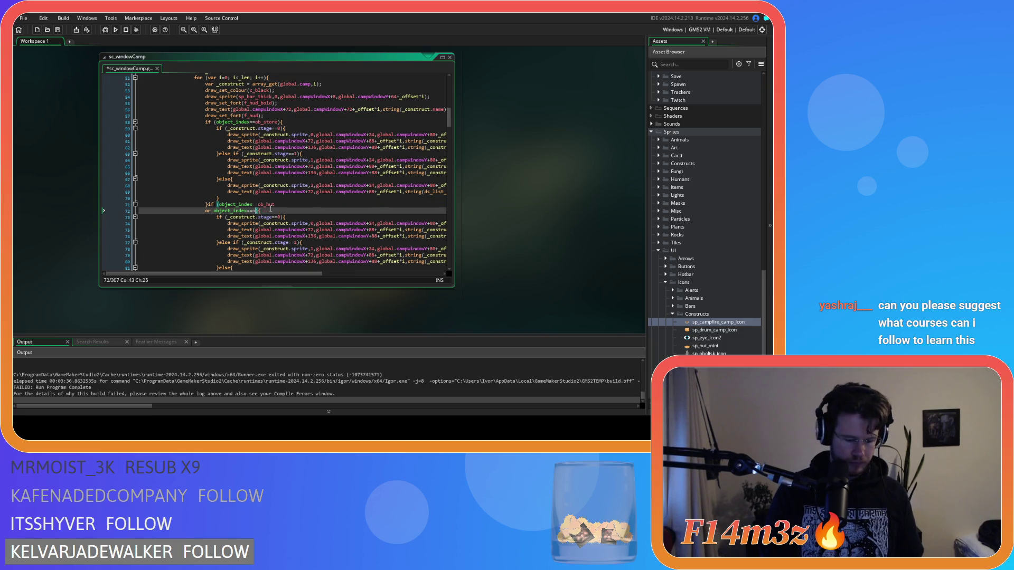
text(kre)
key(Return)
click(317, 216)
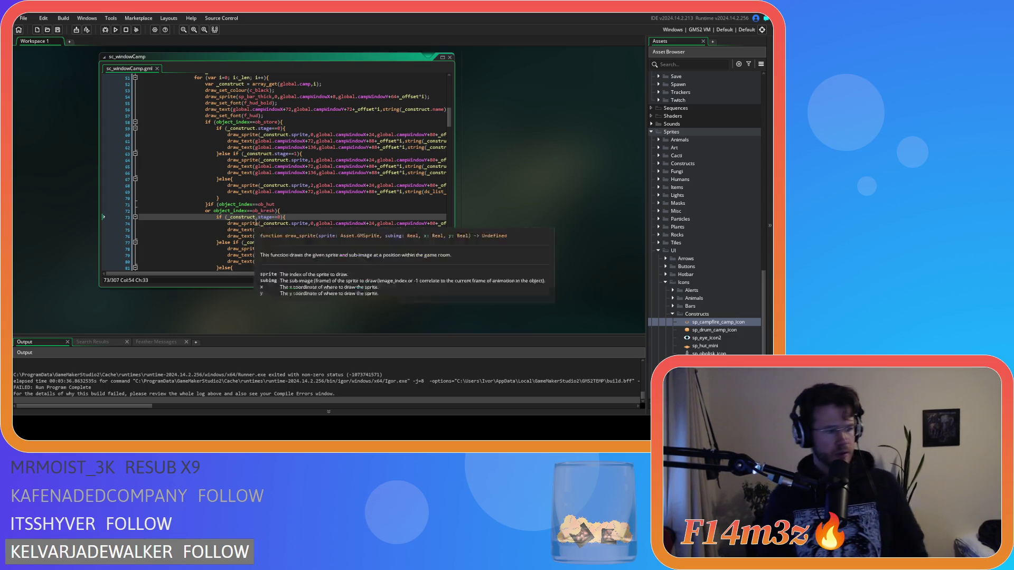
click(294, 210)
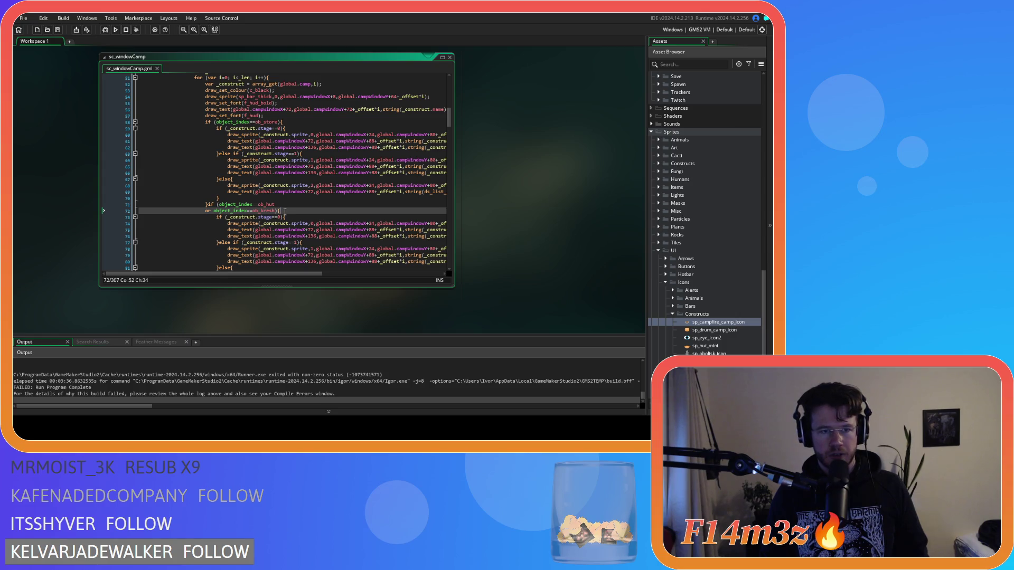
key(Right)
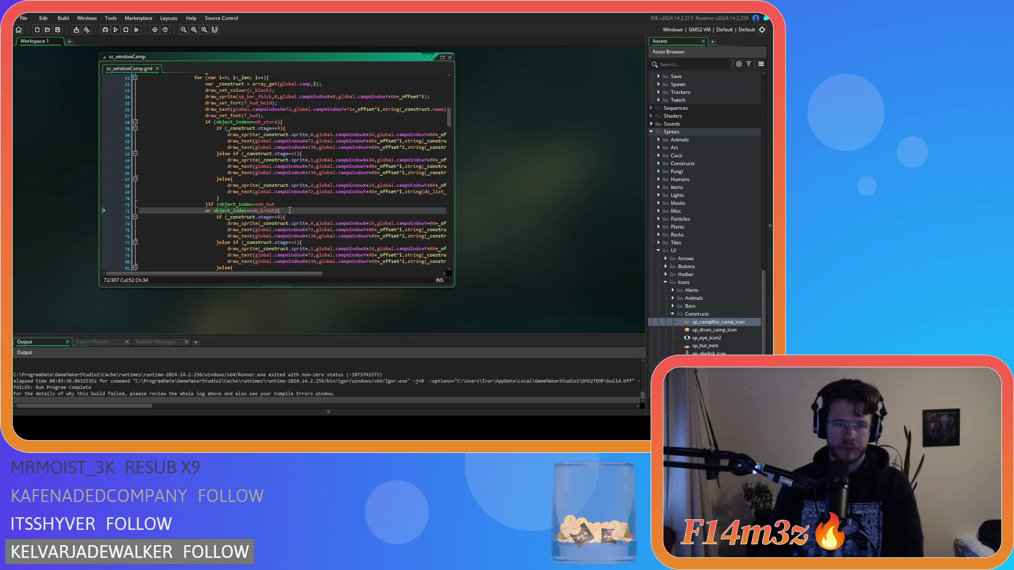
key(Left)
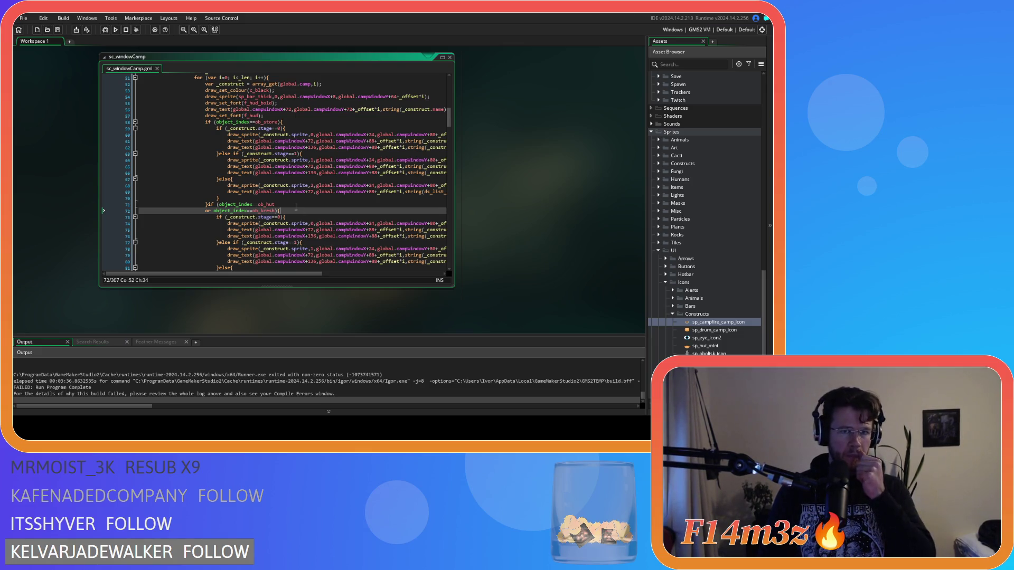
Step: Review the ob_store branch and the new hut/kresh conditions, including line 66's string() call
click(297, 123)
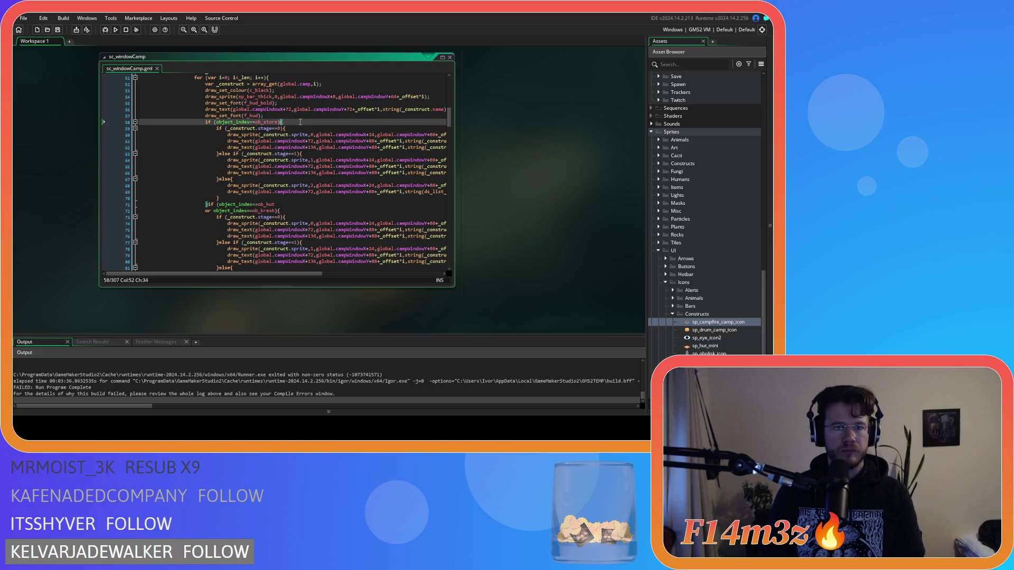
click(291, 210)
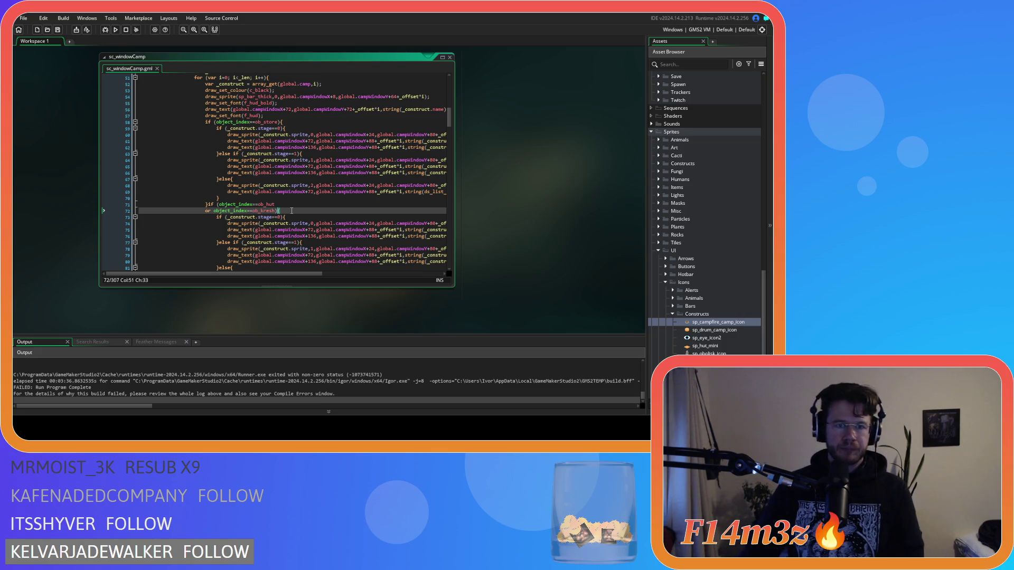
scroll(292, 210, down, 2)
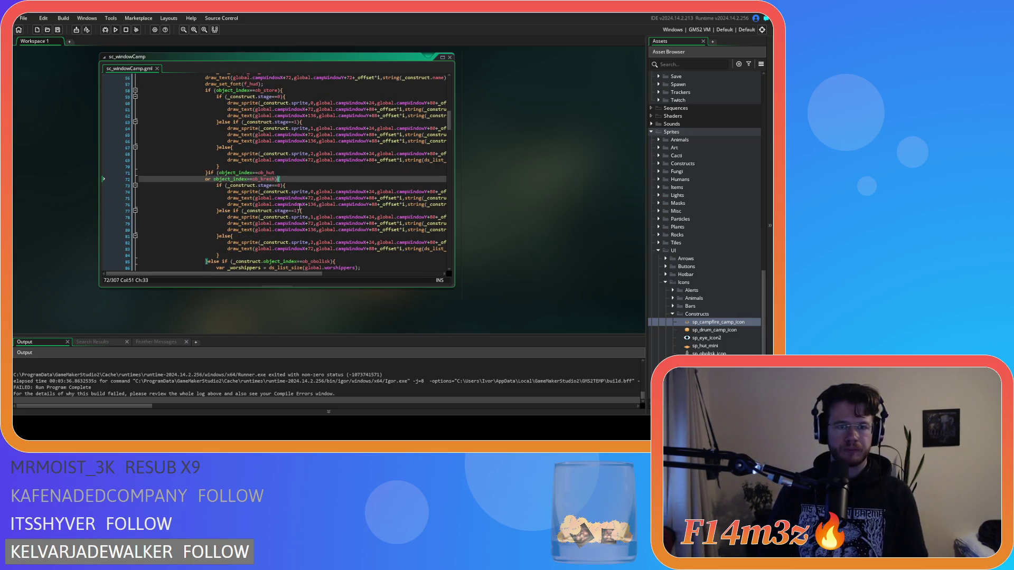
click(290, 178)
text({)
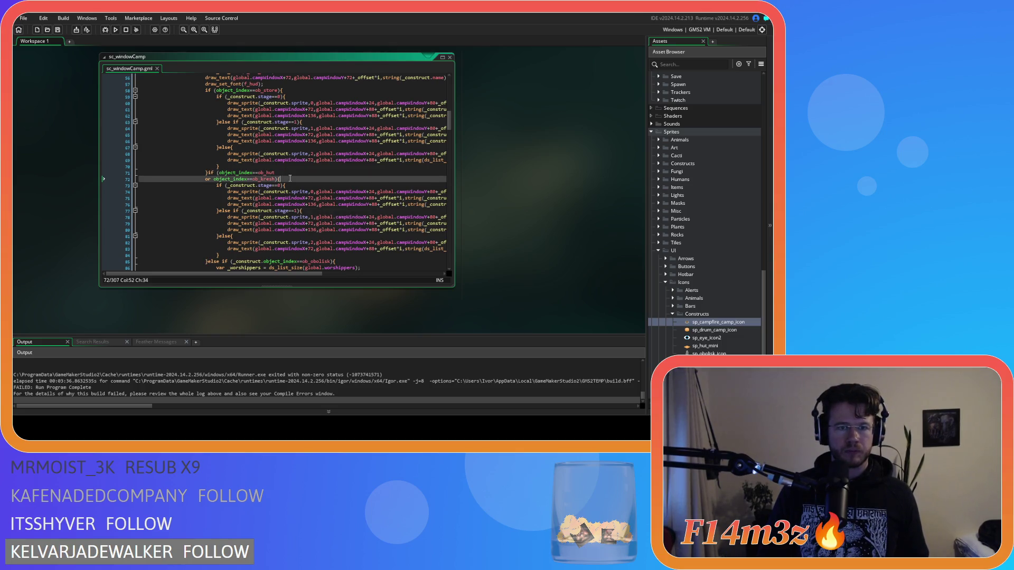
click(288, 173)
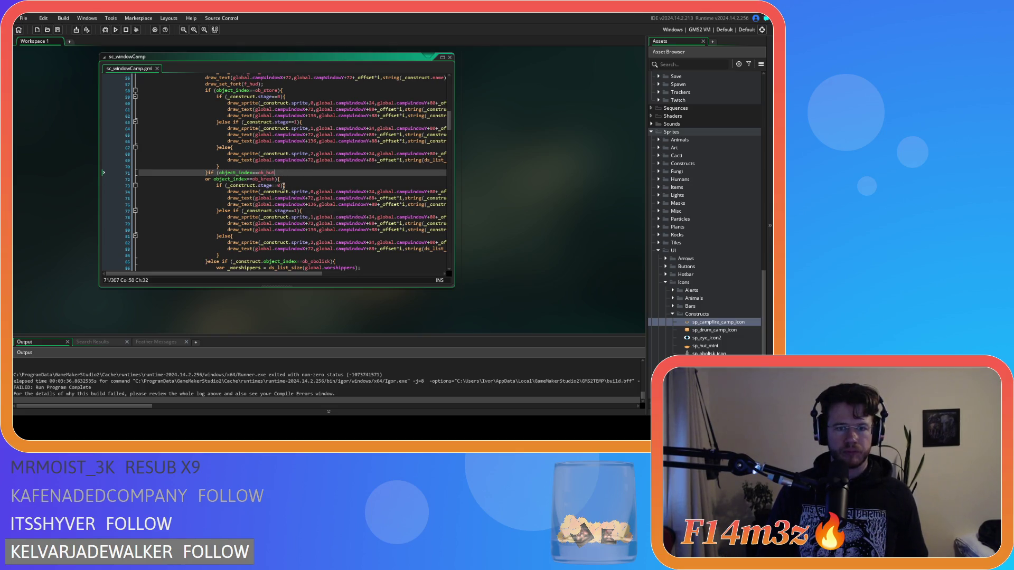
scroll(284, 182, up, 2)
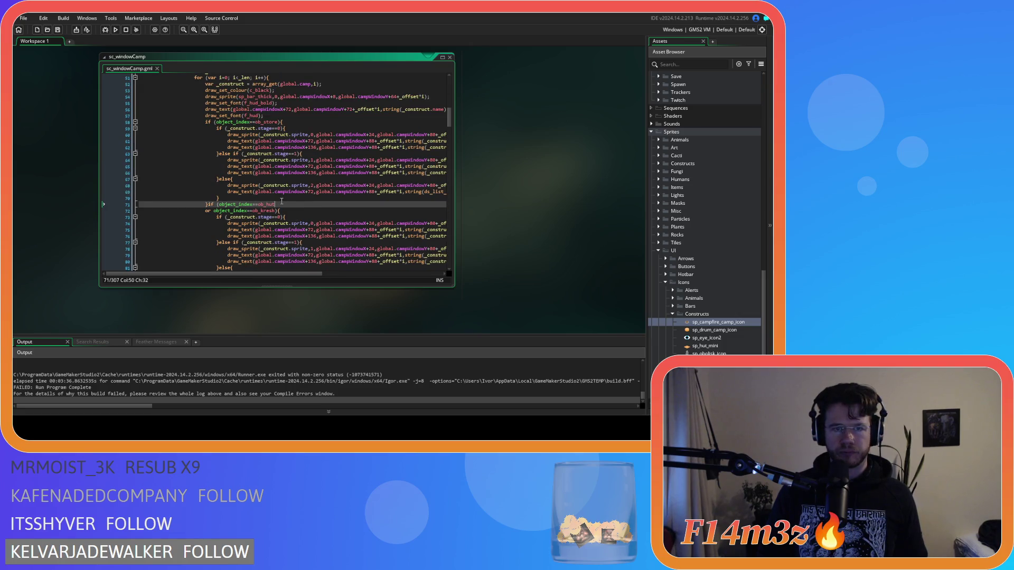
drag(301, 273, 336, 266)
scroll(336, 240, down, 3)
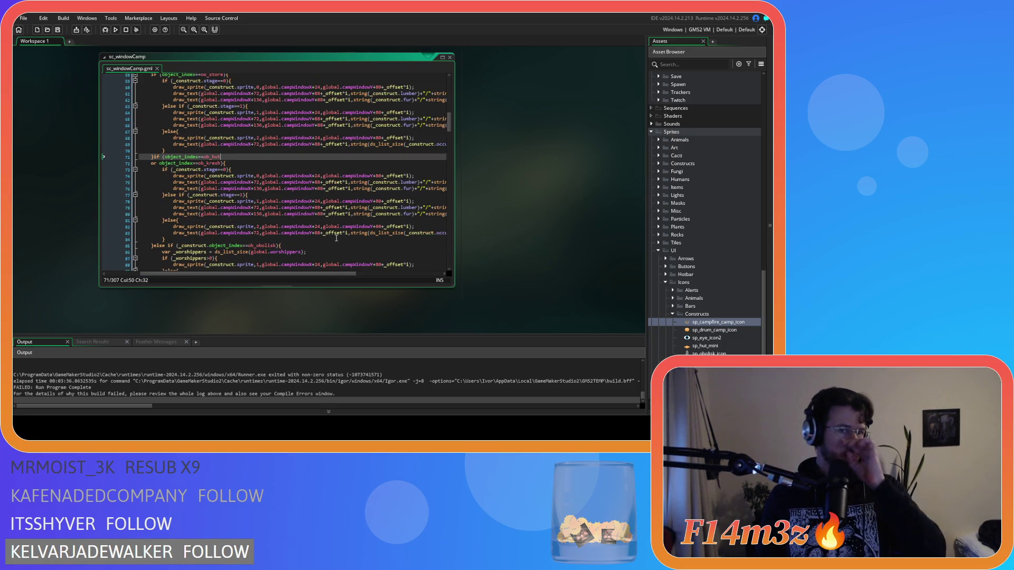
click(355, 125)
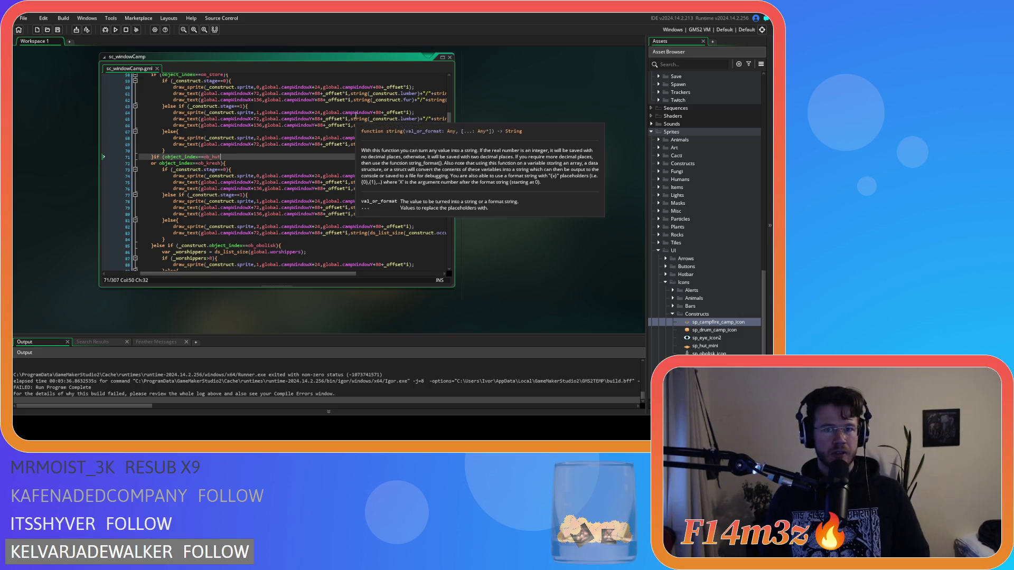
Step: Select the store's final-stage occupant draw_text call on line 69 and comment it out
drag(348, 273, 434, 273)
mouse_move(442, 142)
mouse_down()
mouse_move(143, 145)
mouse_move(226, 147)
mouse_up()
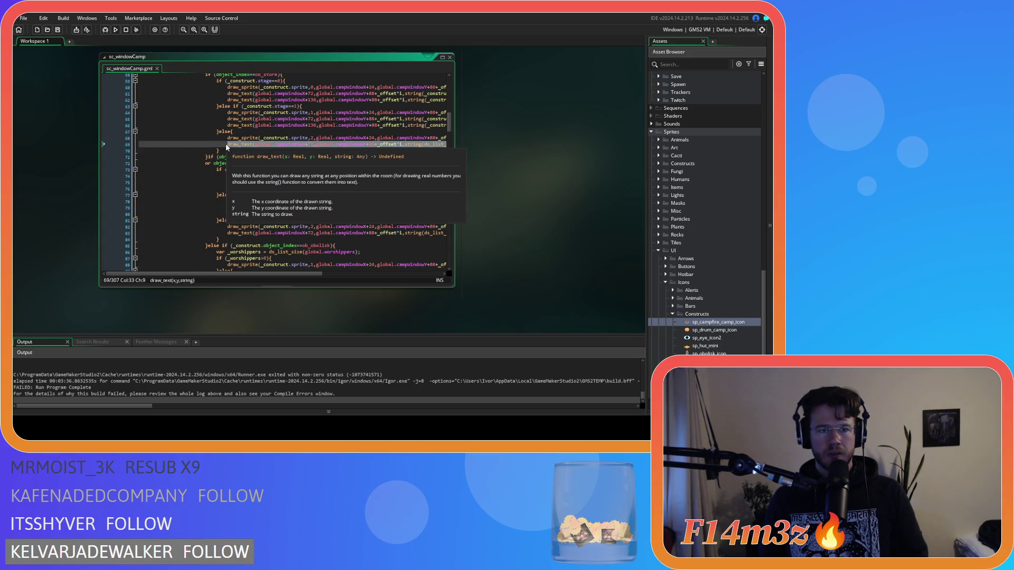
scroll(237, 158, right, 5)
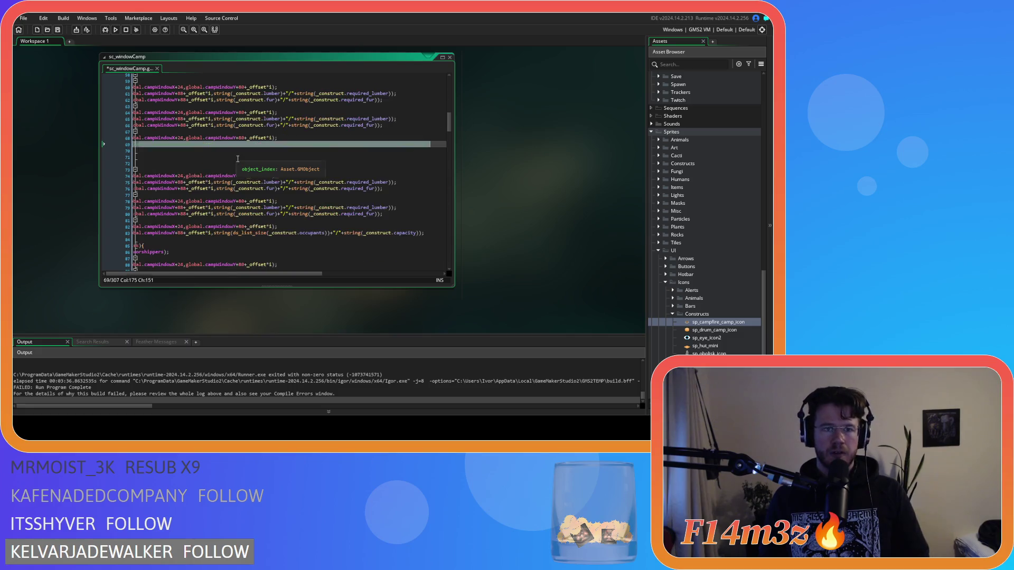
click(289, 146)
drag(259, 275, 166, 269)
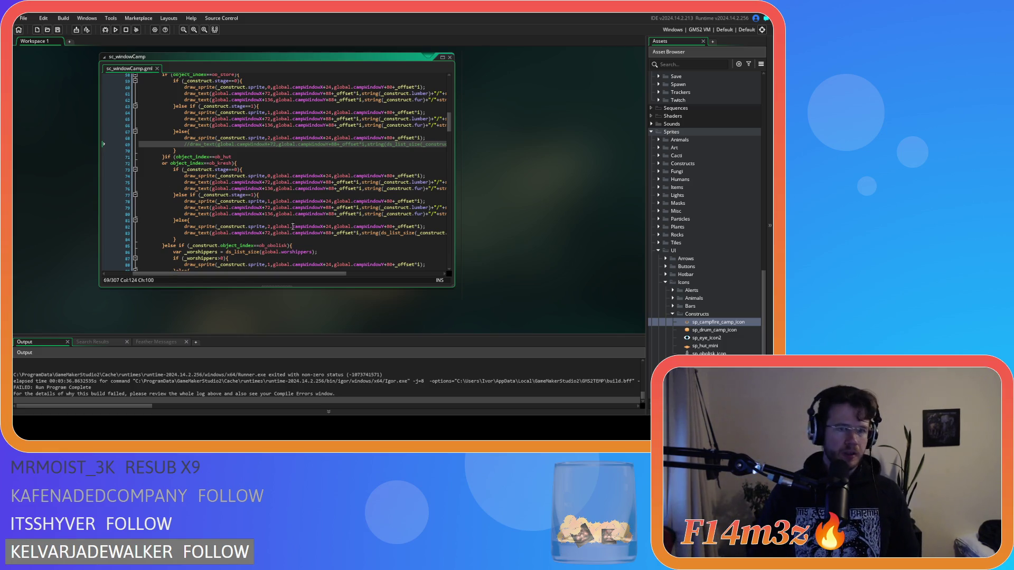
Step: Scroll through the hut/kresh block, lines 77–86, down toward the ob_drum branch
click(274, 195)
scroll(275, 179, down, 6)
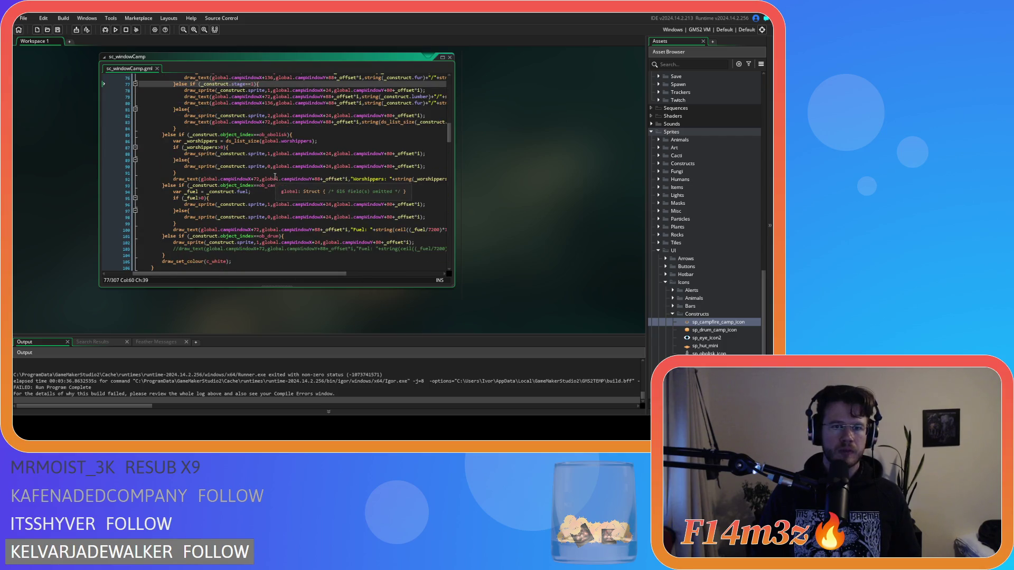
scroll(275, 177, down, 5)
scroll(310, 157, up, 7)
click(328, 167)
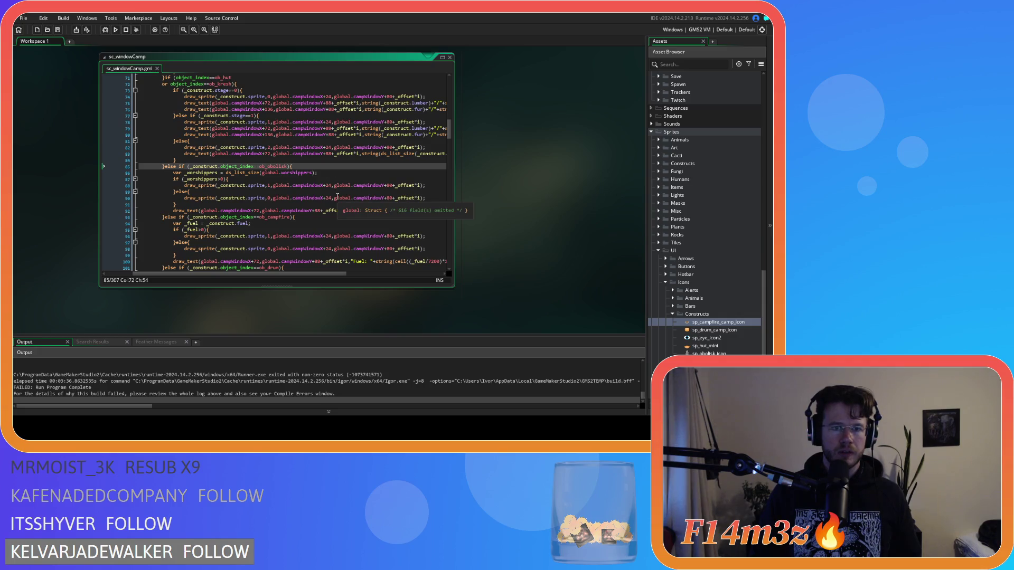
key(ctrl+z)
key(ctrl+z)
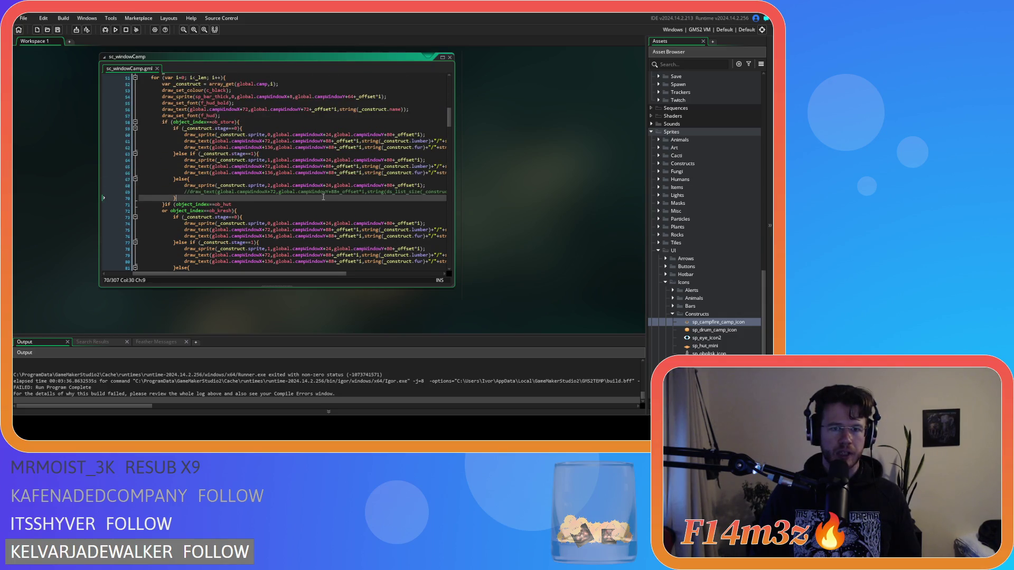
scroll(323, 197, down, 3)
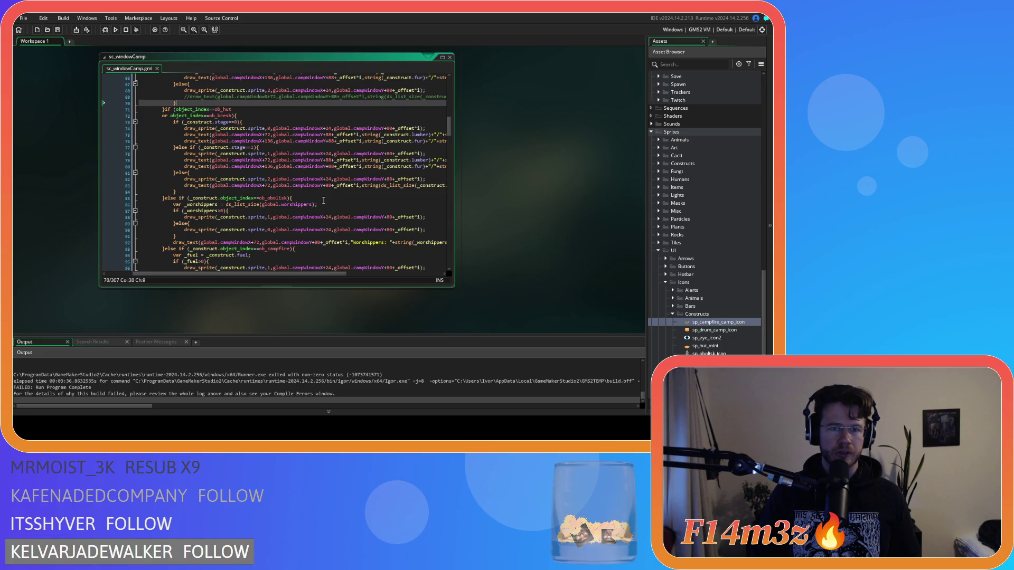
click(323, 204)
scroll(323, 203, down, 5)
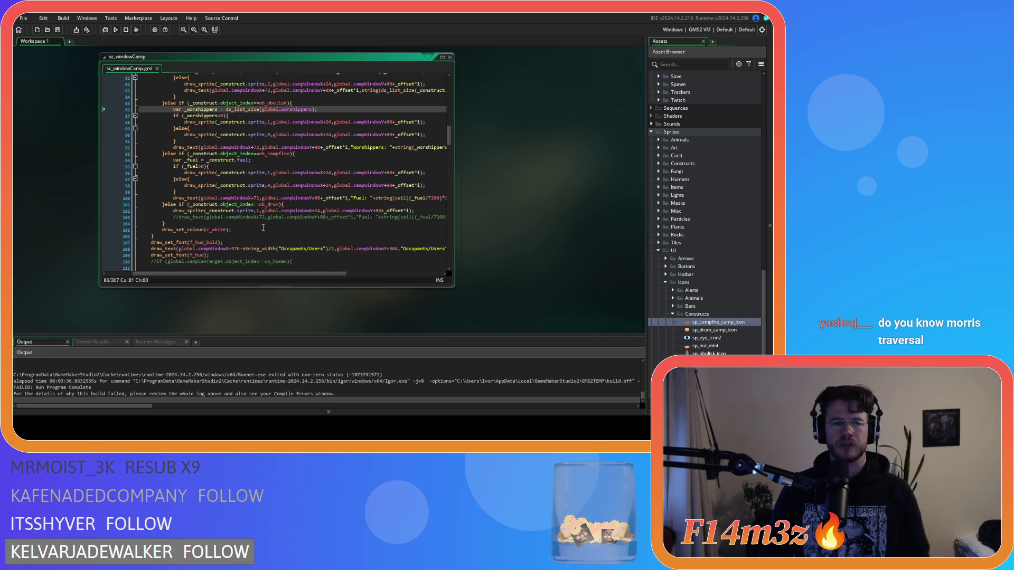
Step: Delete the commented //draw_text fuel line 103 in the ob_drum branch and indent the blank line
click(278, 269)
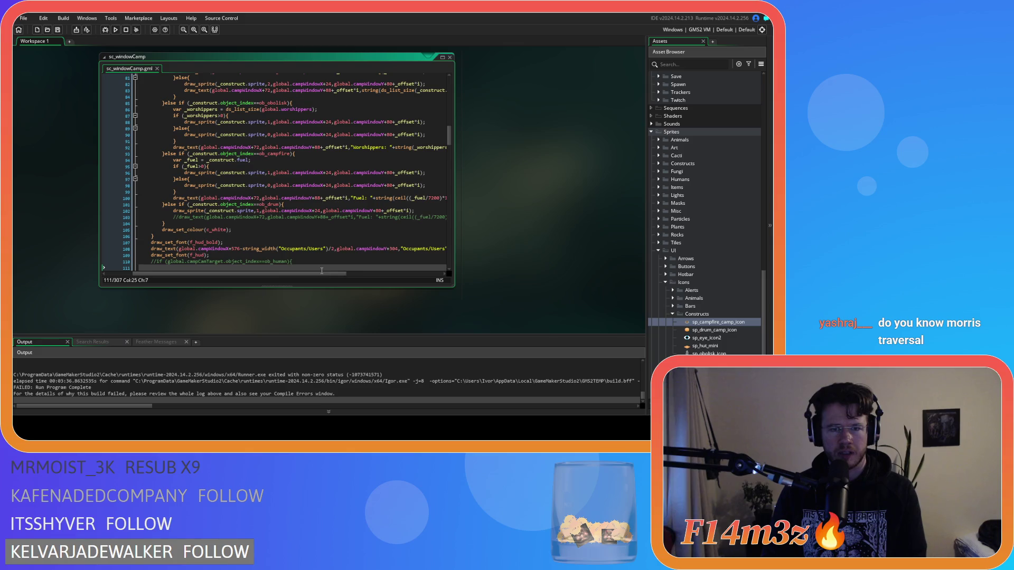
drag(321, 273, 285, 273)
click(212, 217)
key(shift+End)
key(Delete)
key(Tab)
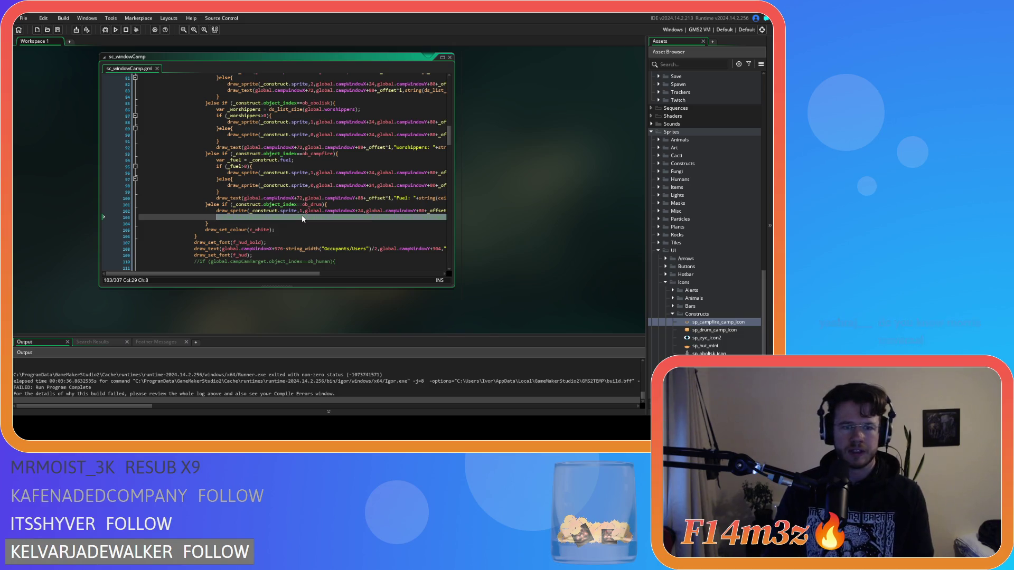
Step: Write the condition if (ds_list_find_index(global.activeDrums,_construct)!=-1) in the drum branch
text(if ()
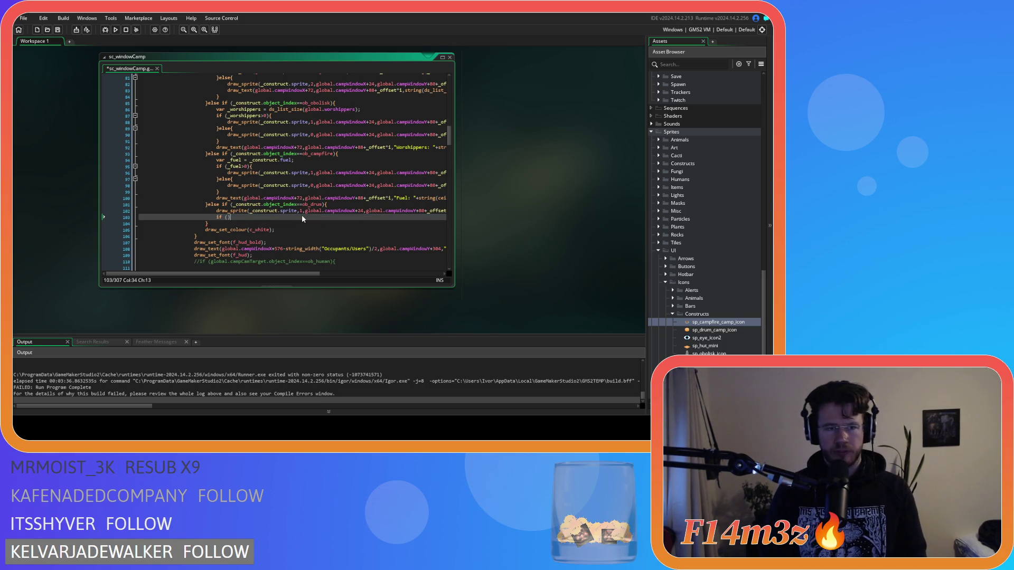
text(ds_list_f)
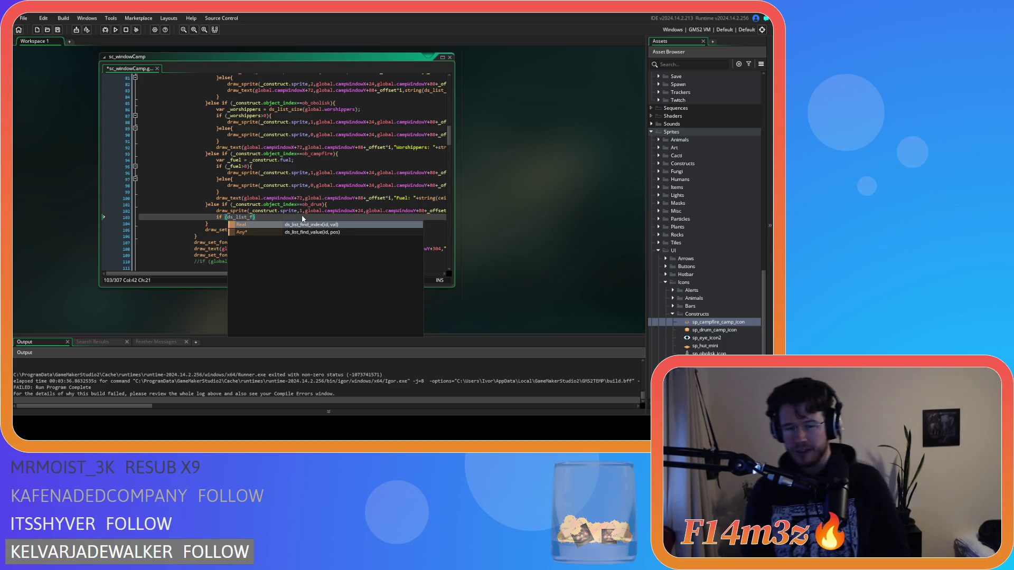
key(Return)
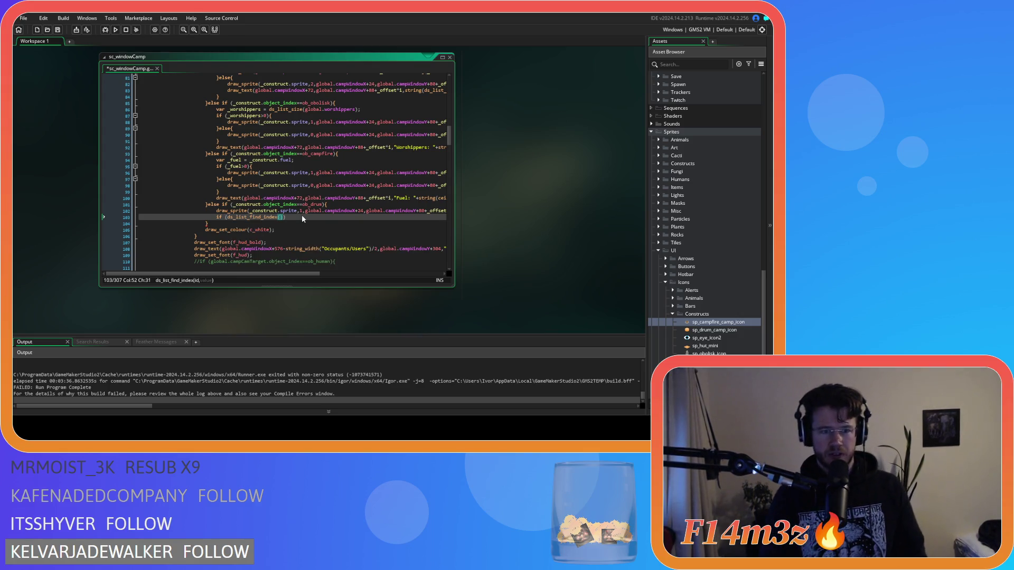
text(global.activeDrums,)
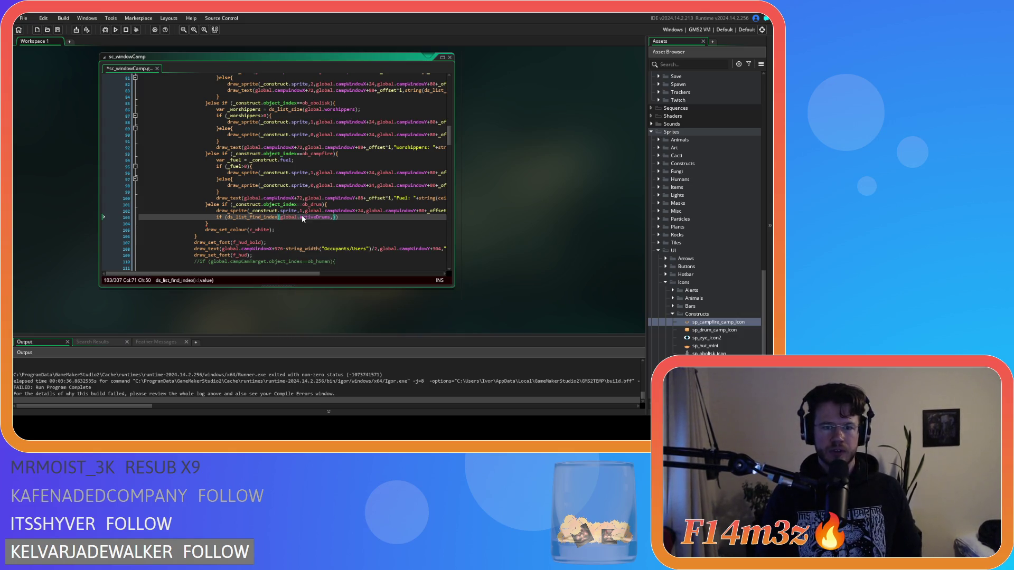
text( con)
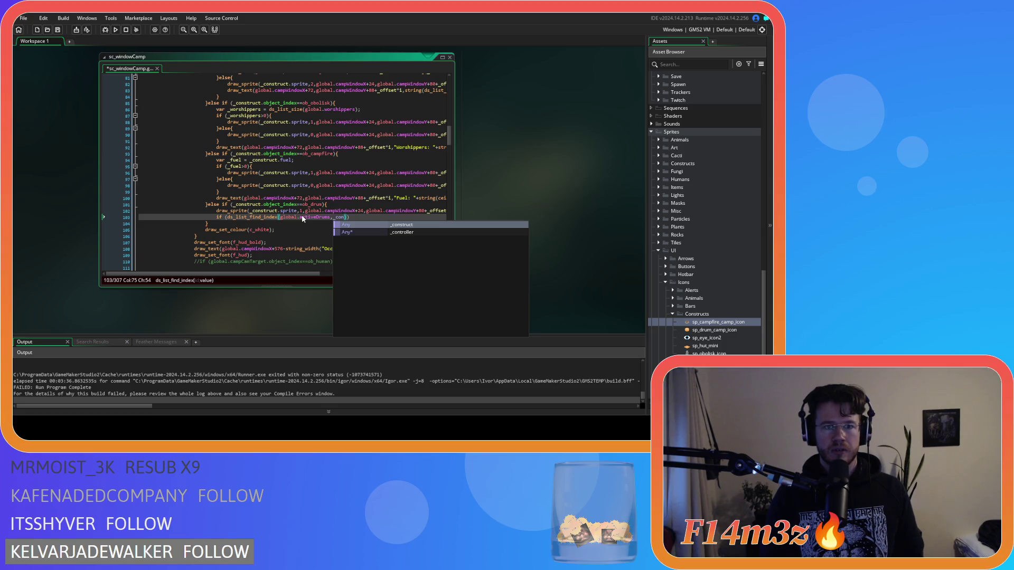
click(389, 224)
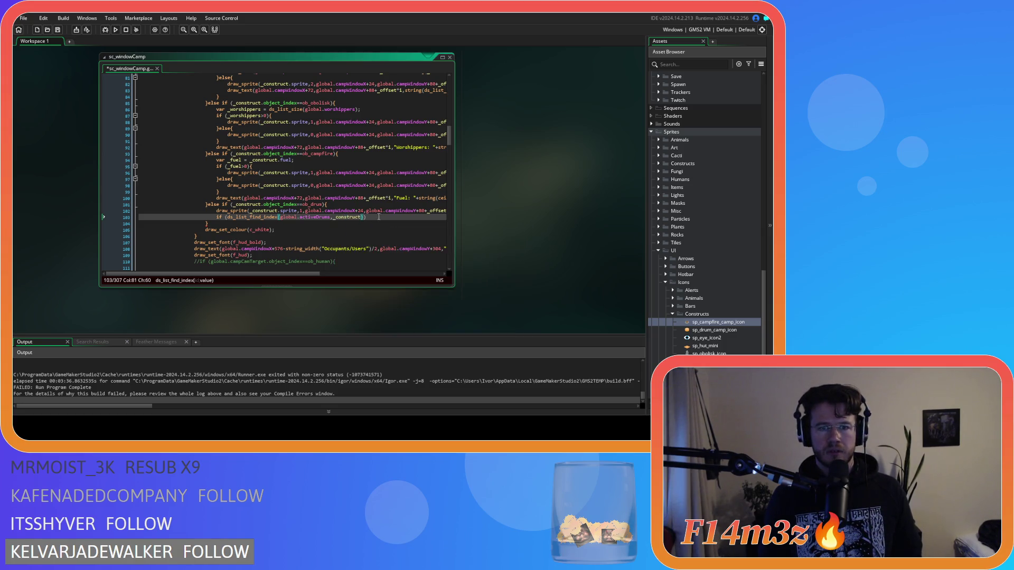
text()))
text(=-1)
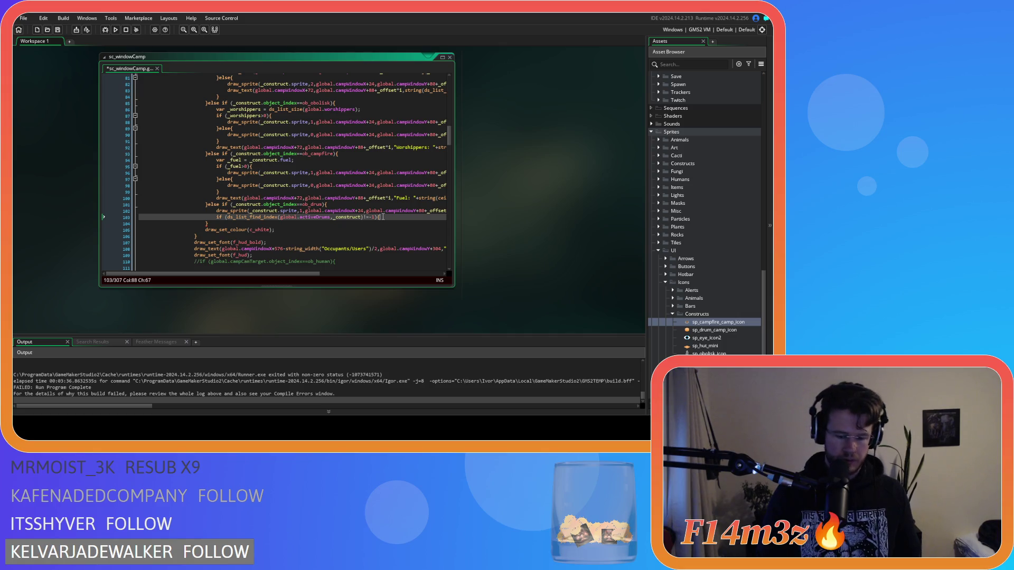
key(Return)
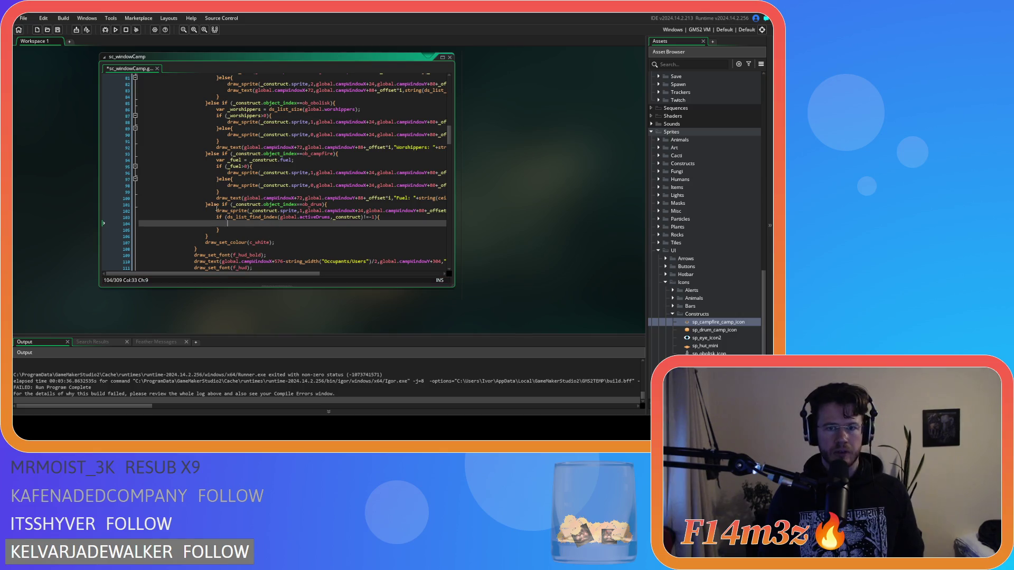
Step: Paste the Fuel draw_text line inside the condition and change it to draw just "Active"
drag(216, 211, 362, 210)
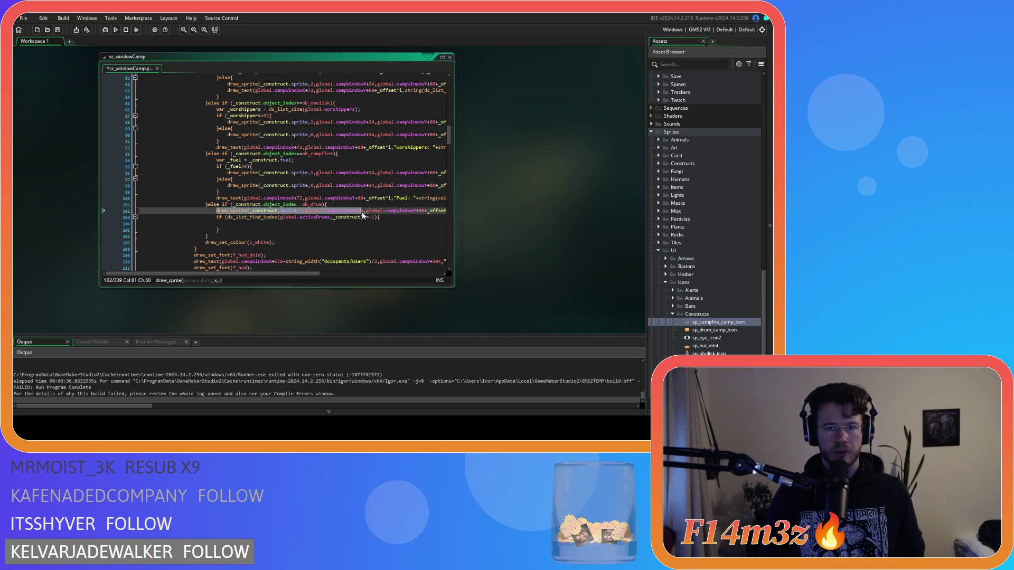
drag(216, 198, 449, 198)
key(ctrl+c)
click(260, 224)
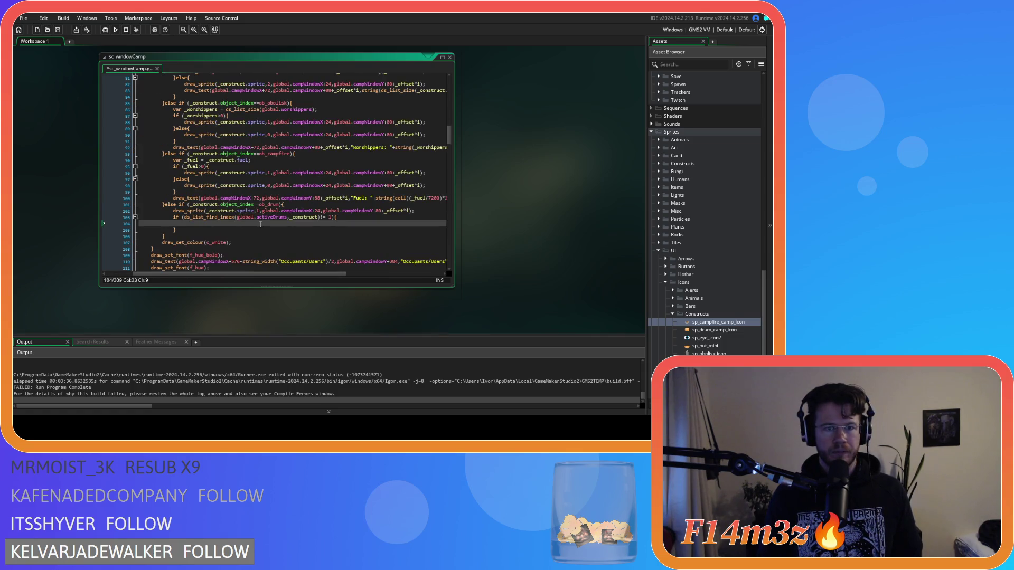
key(ctrl+v)
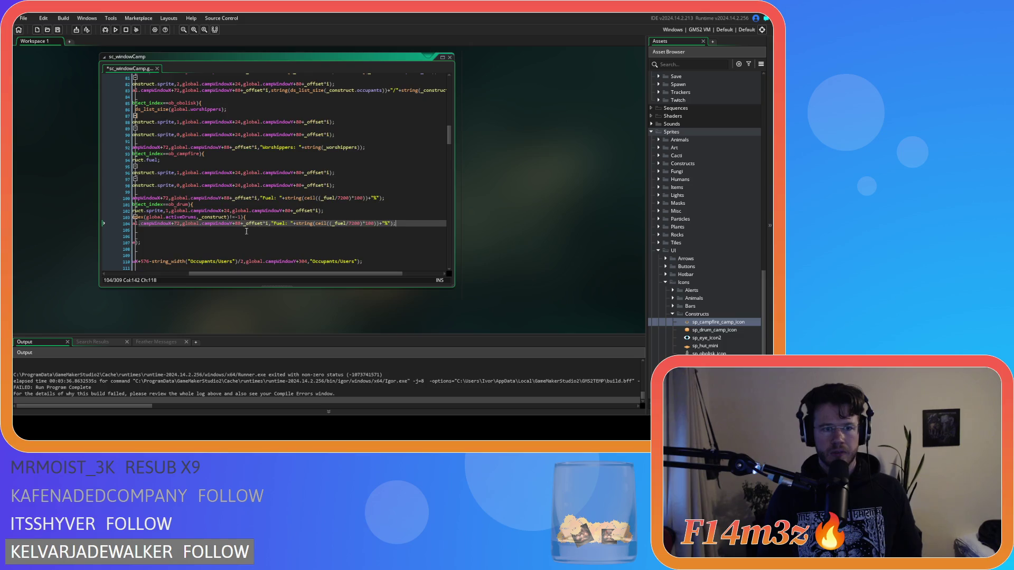
mouse_move(249, 274)
mouse_down()
mouse_move(274, 272)
mouse_move(233, 264)
mouse_move(247, 254)
mouse_up()
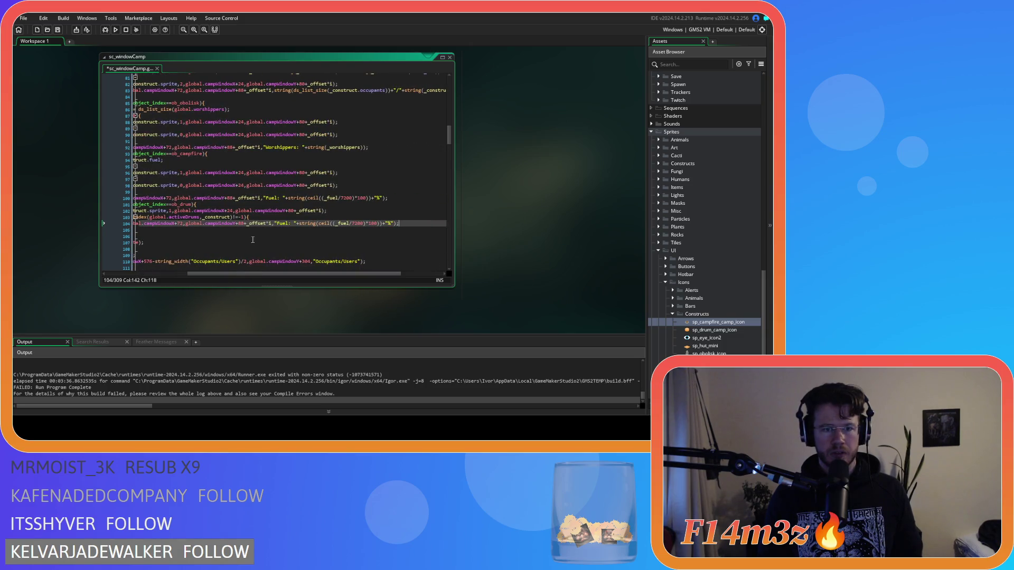
double_click(281, 224)
text(Activ)
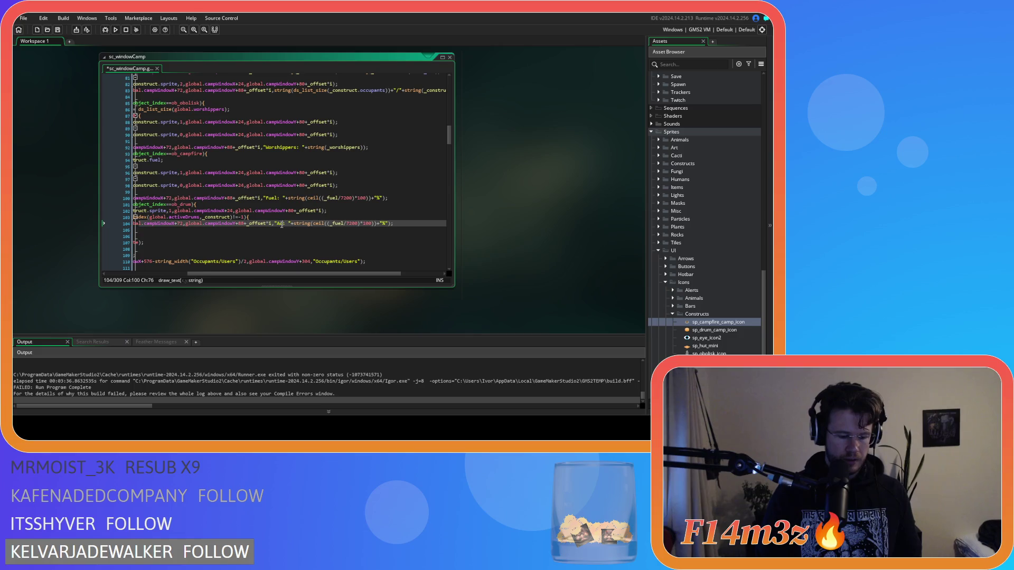
text(e)
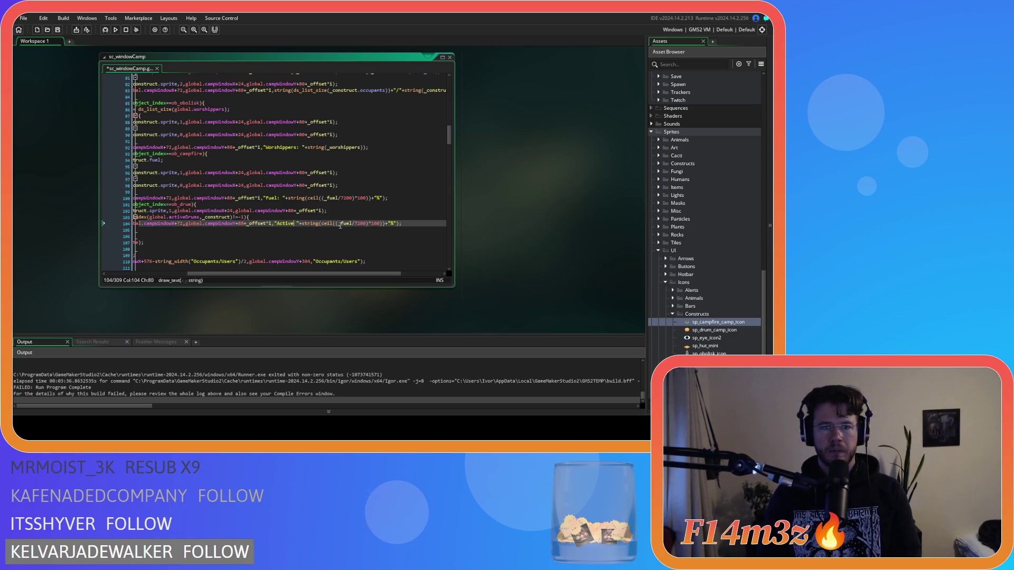
key(Delete)
drag(318, 226, 393, 224)
key(Delete)
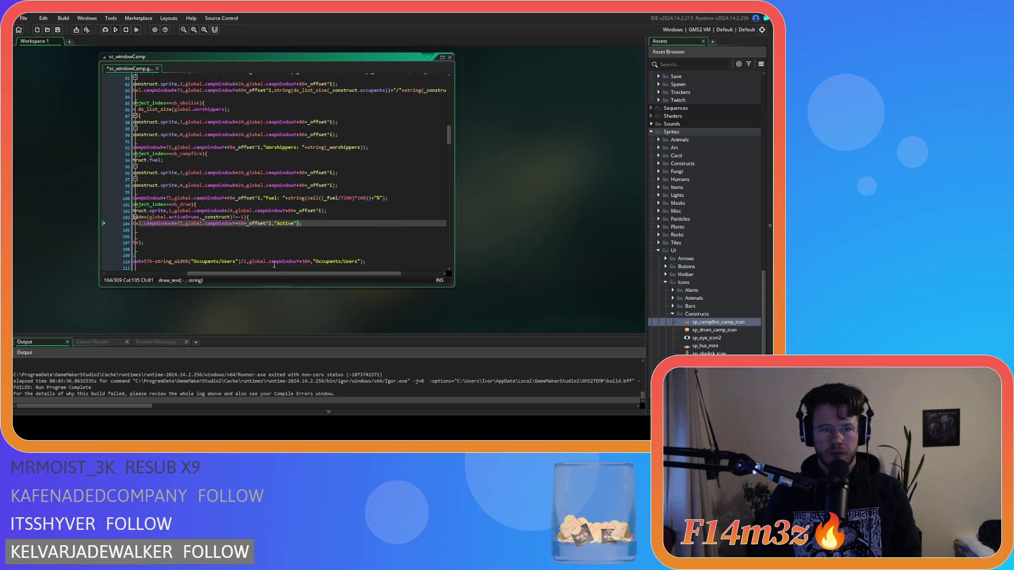
drag(273, 271, 228, 271)
drag(380, 228, 170, 227)
key(ctrl+c)
click(171, 229)
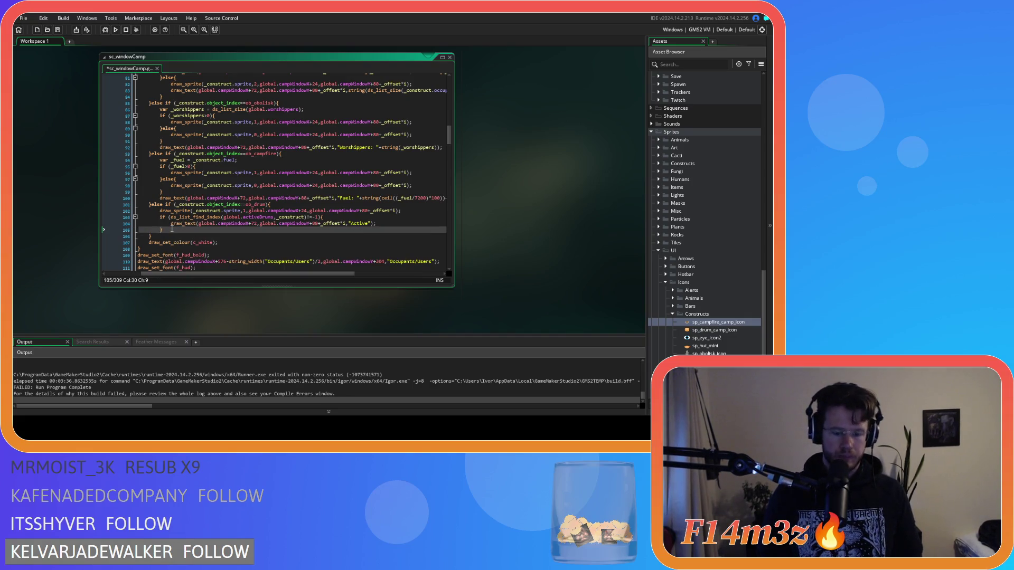
Step: Add an else branch drawing "Inactive" and save sc_windowCamp
text(else{)
key(Return)
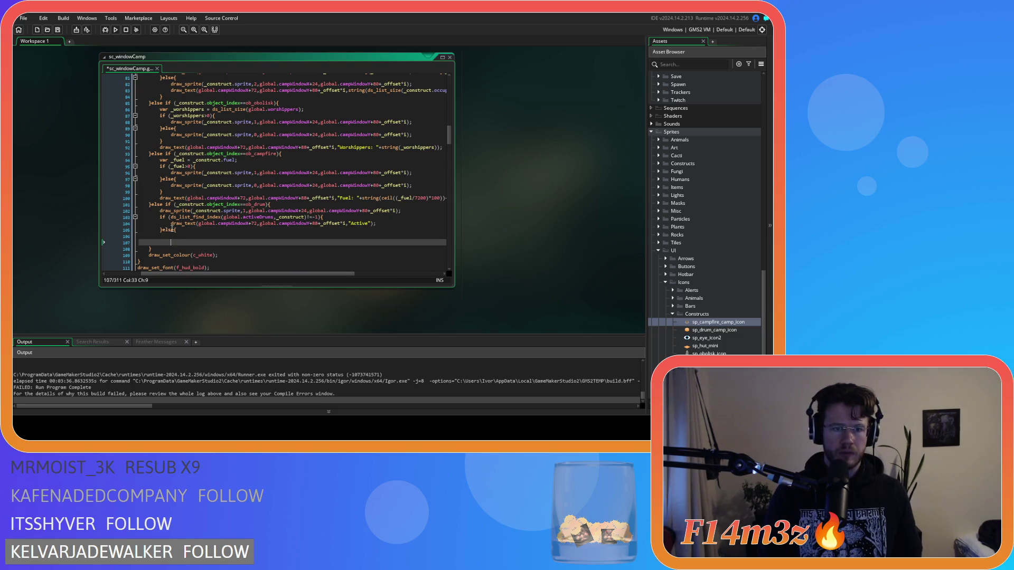
key(ctrl+v)
double_click(360, 236)
text(Inactive)
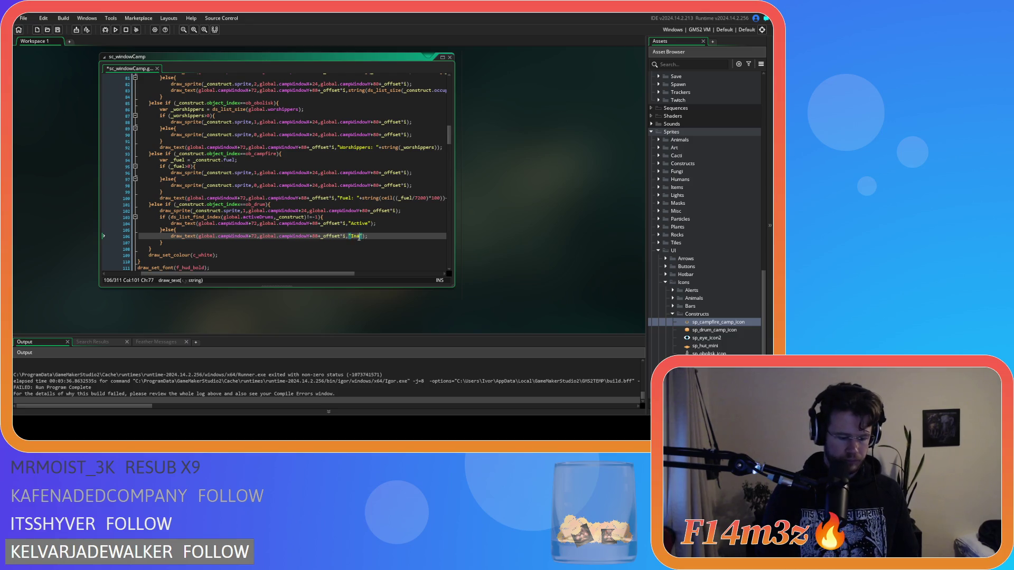
click(394, 236)
key(ctrl+s)
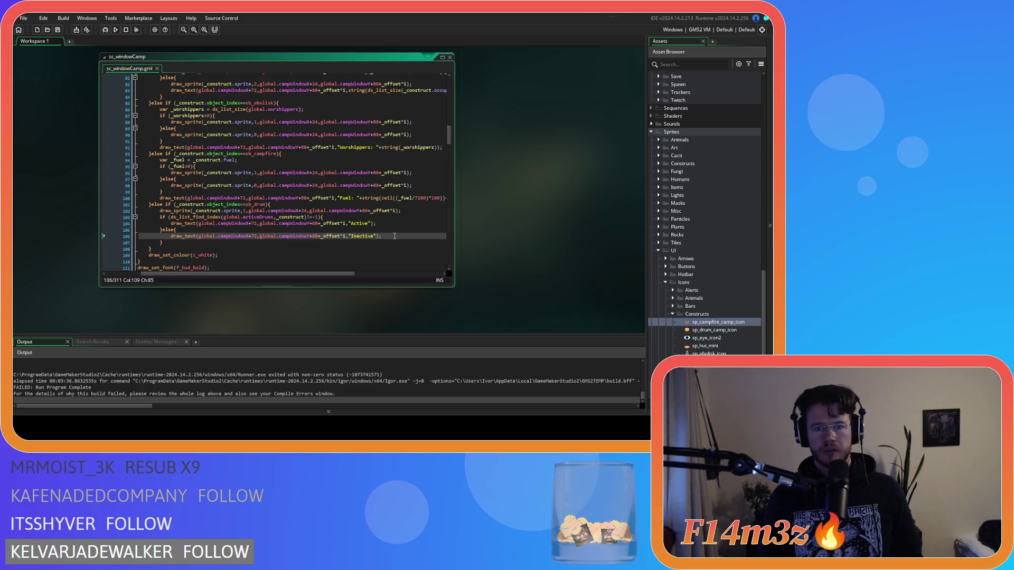
Step: Check the Active line's position arguments, then build and run the game with F5
click(376, 222)
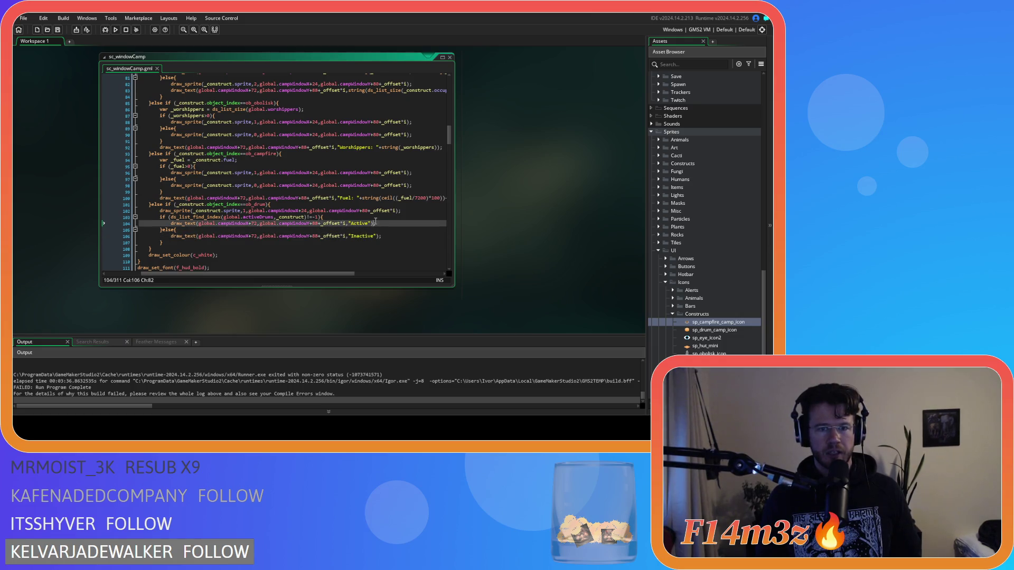
click(266, 223)
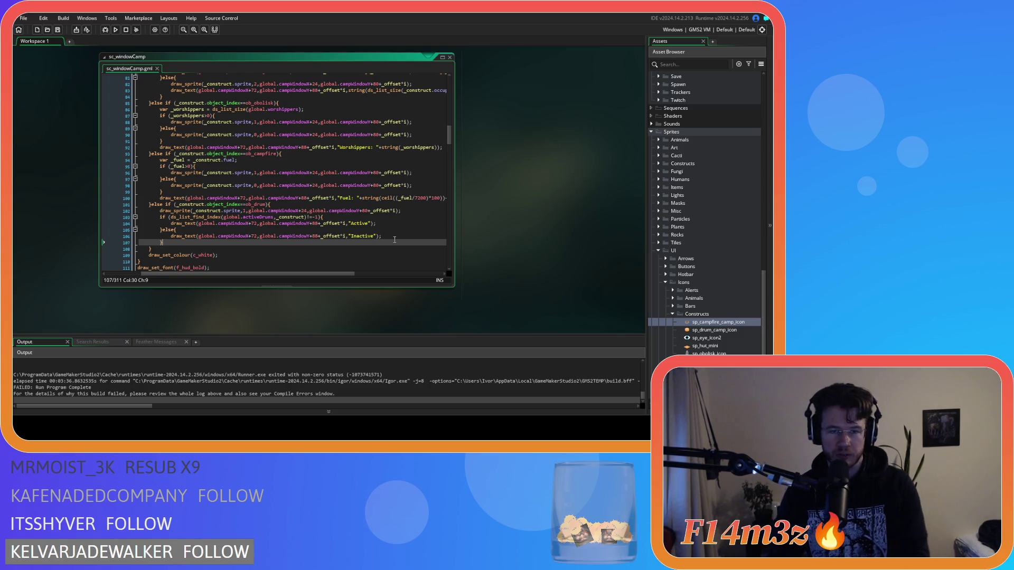
click(379, 237)
key(F5)
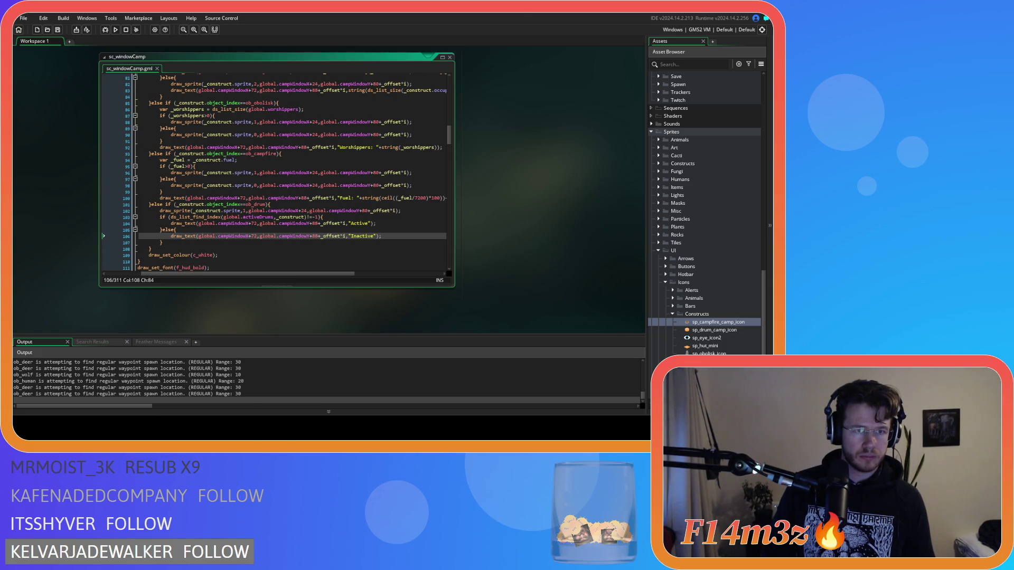
Step: Pan around the camp with the Camp window open to confirm the Drum shows Inactive
key(alt+Tab)
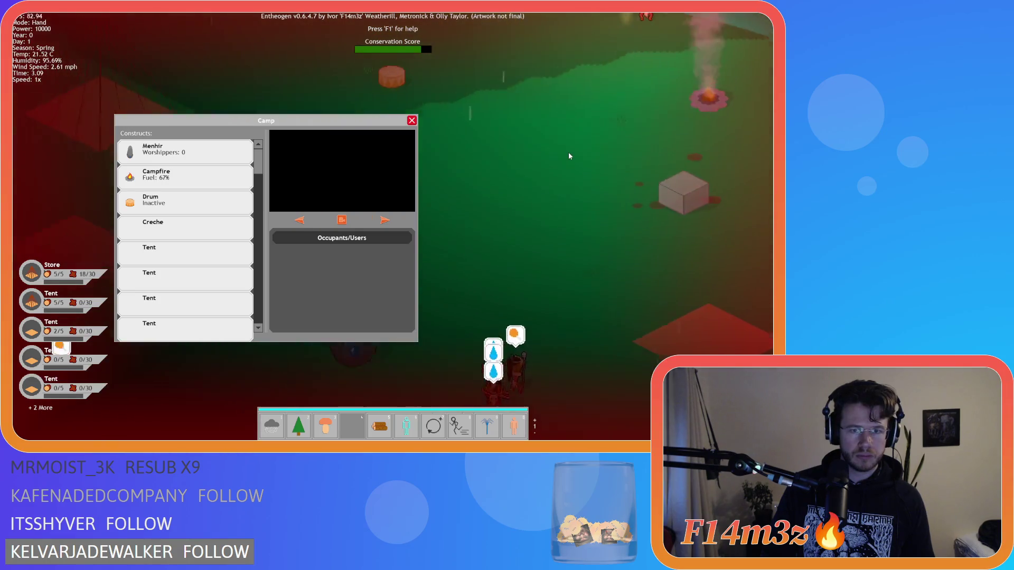
key(w)
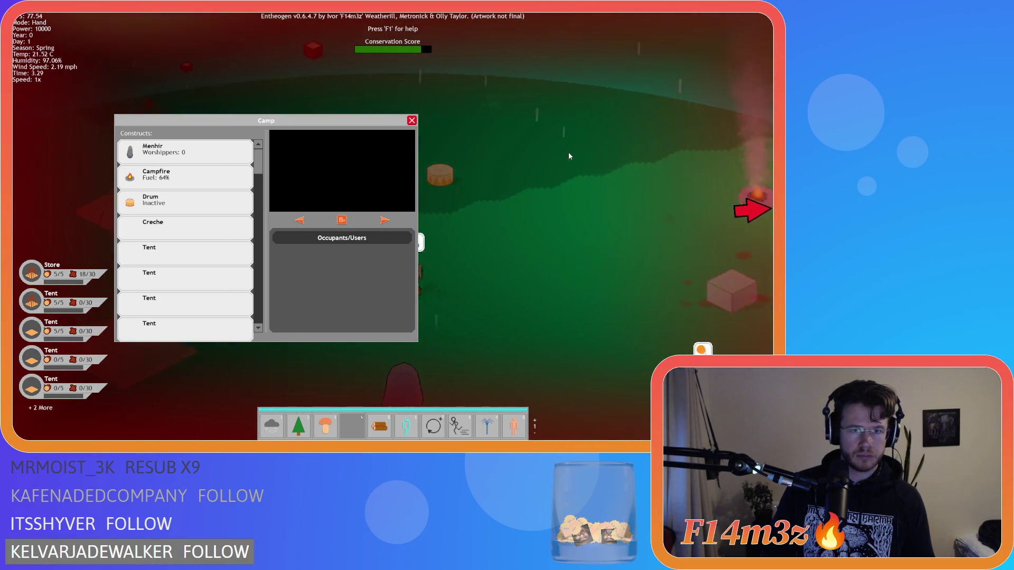
key(d)
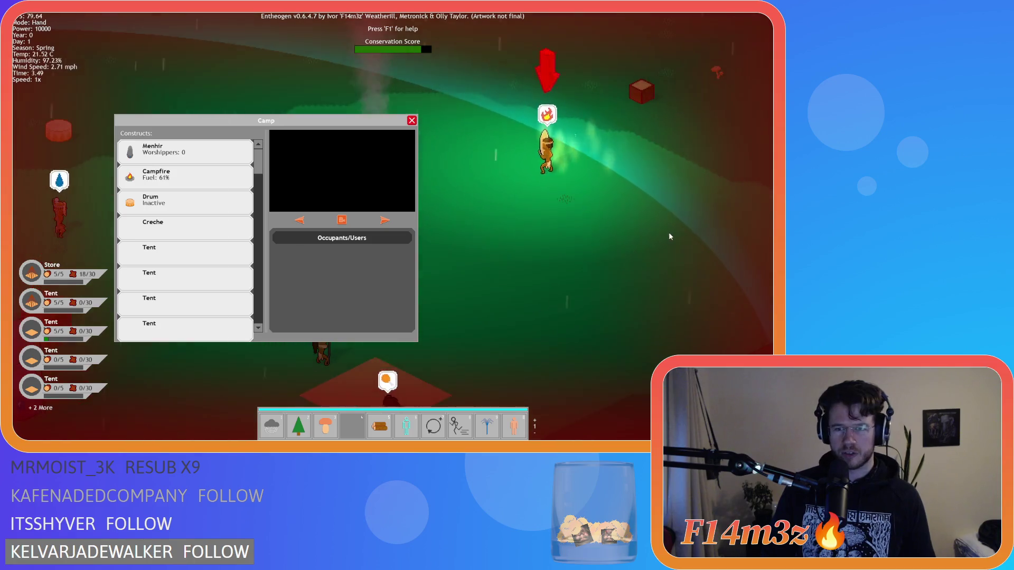
key(d)
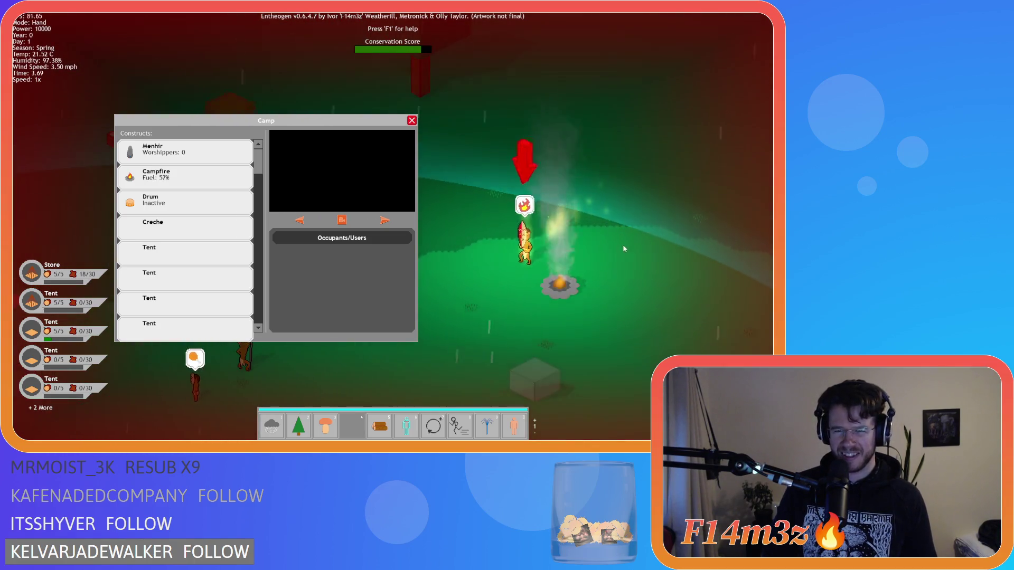
key(s)
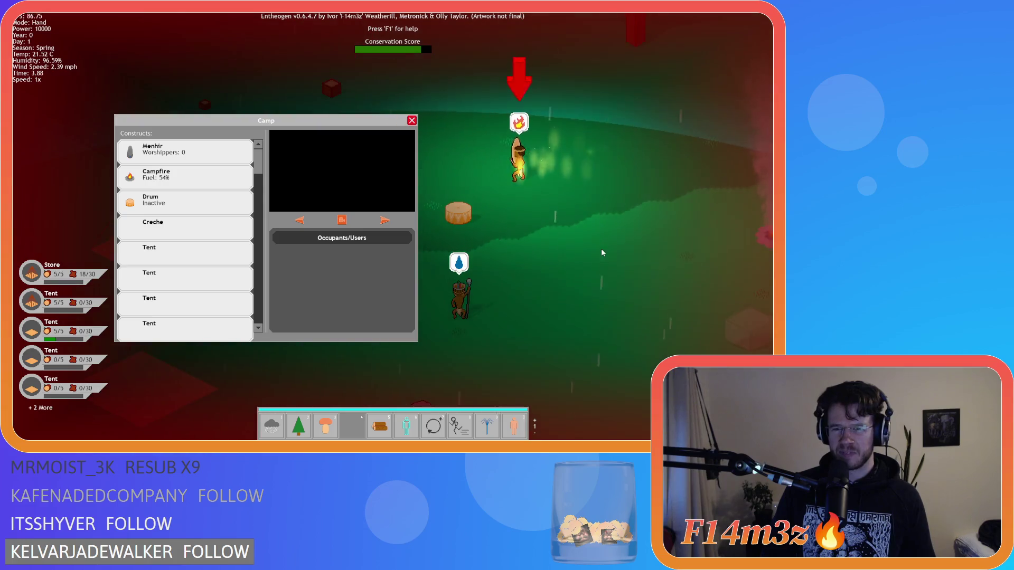
key(a)
key(w)
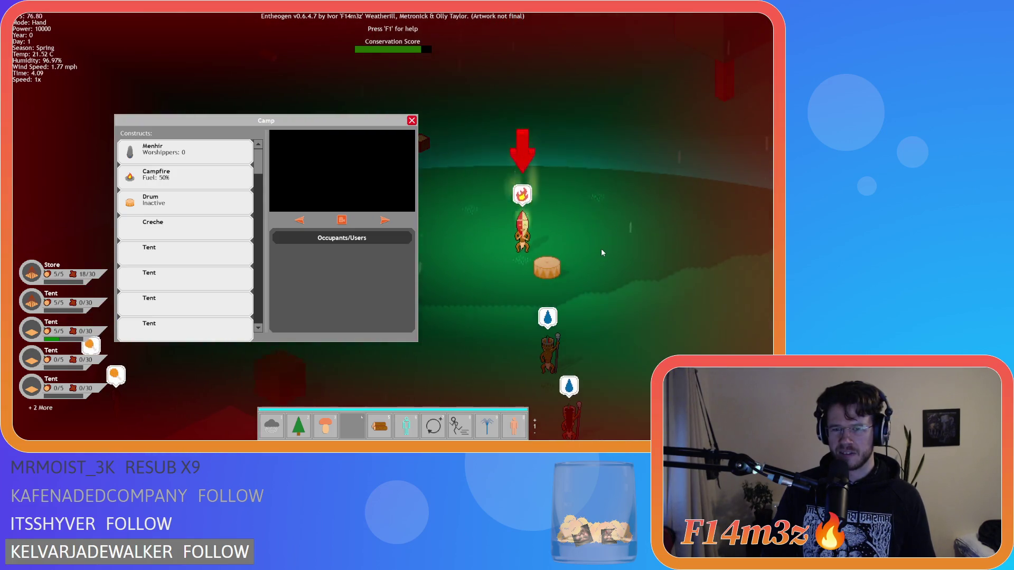
key(s)
scroll(602, 253, down, 3)
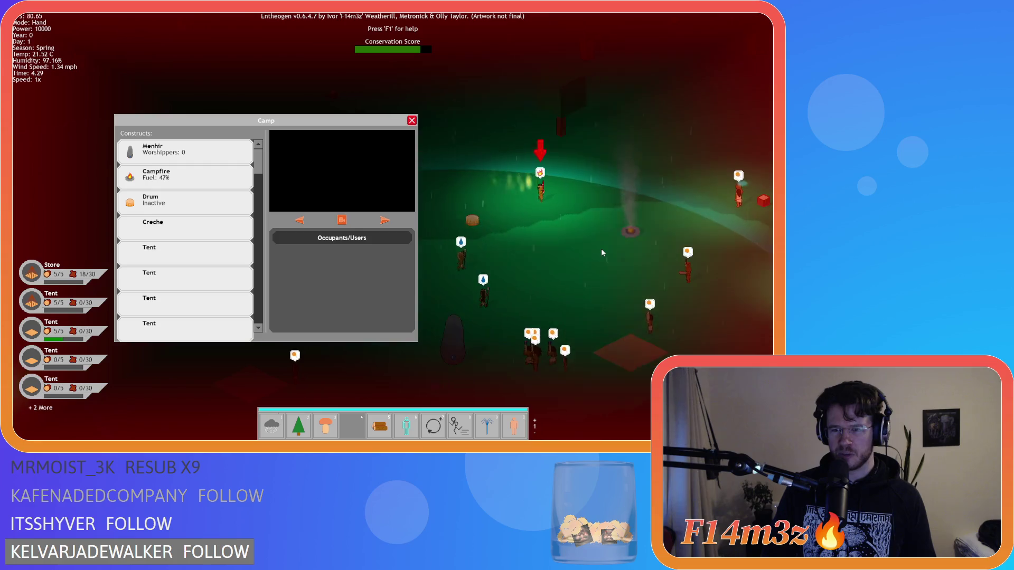
scroll(601, 248, up, 3)
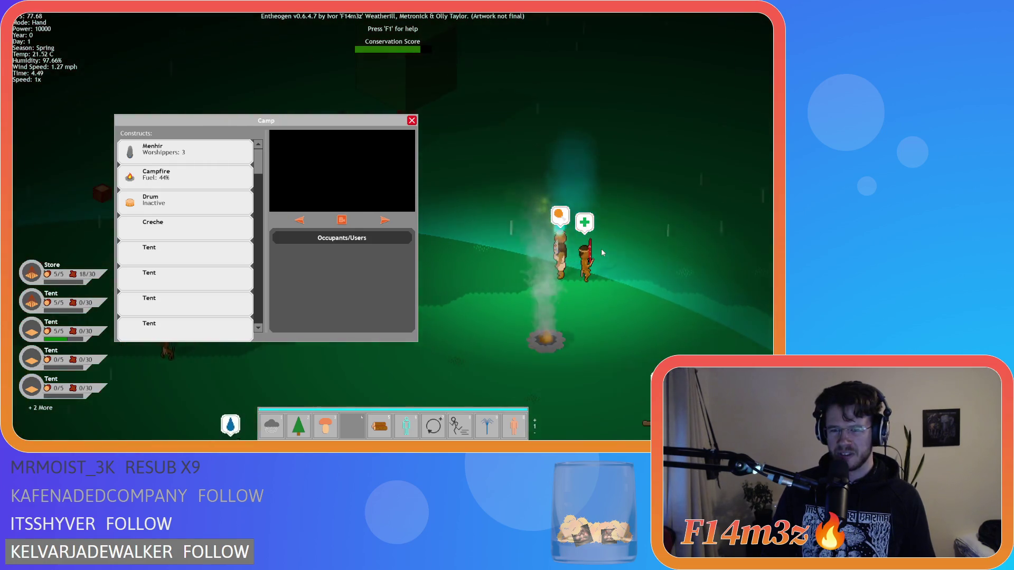
key(a)
key(s)
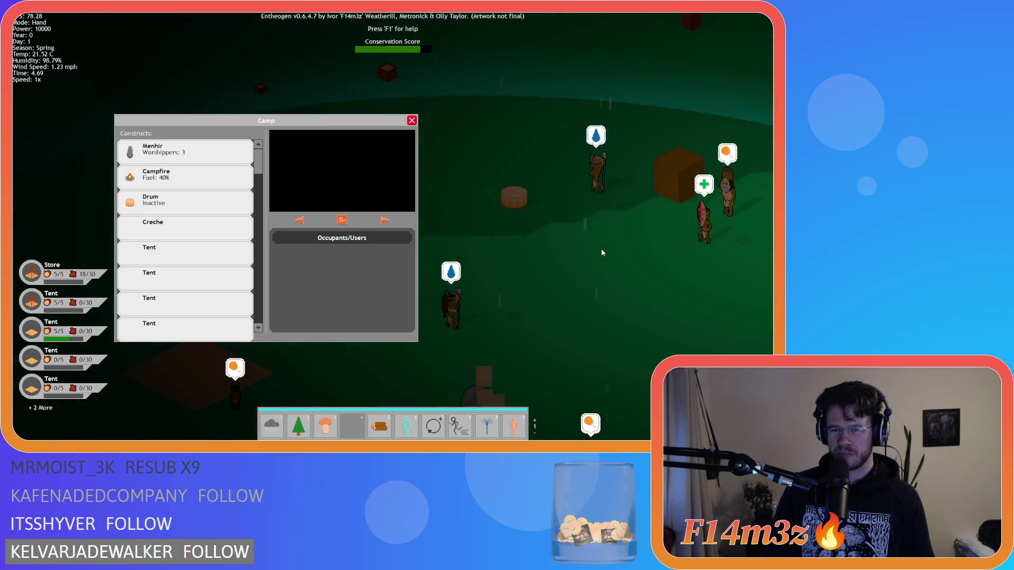
key(d)
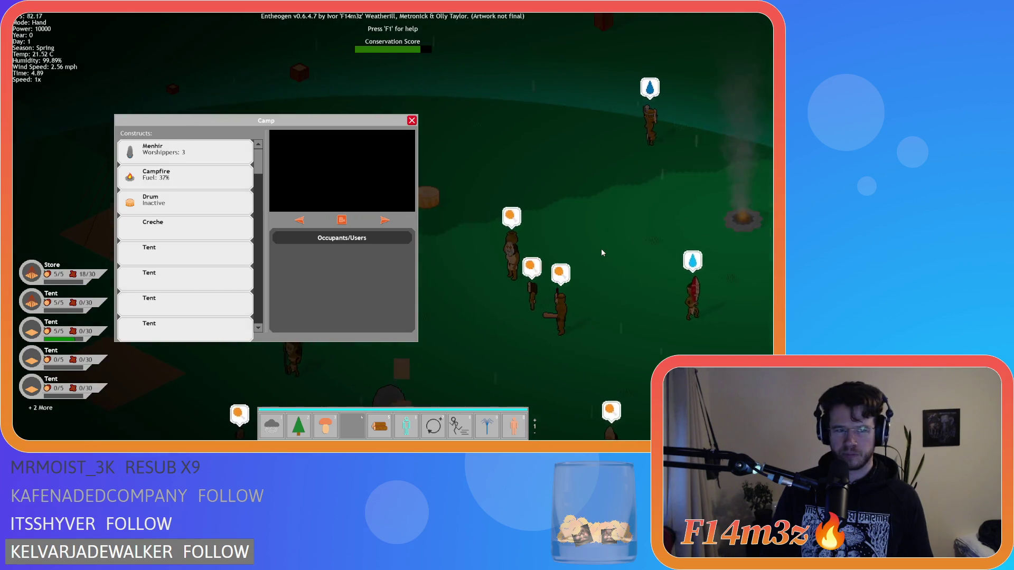
Step: Quit the session to the main menu and return to the editor
key(Escape)
key(Escape)
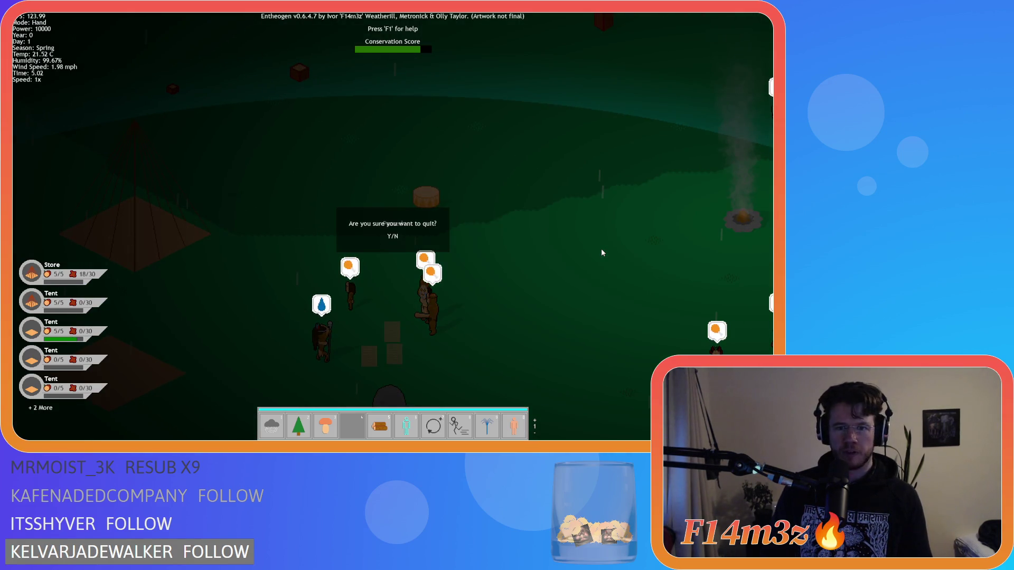
key(y)
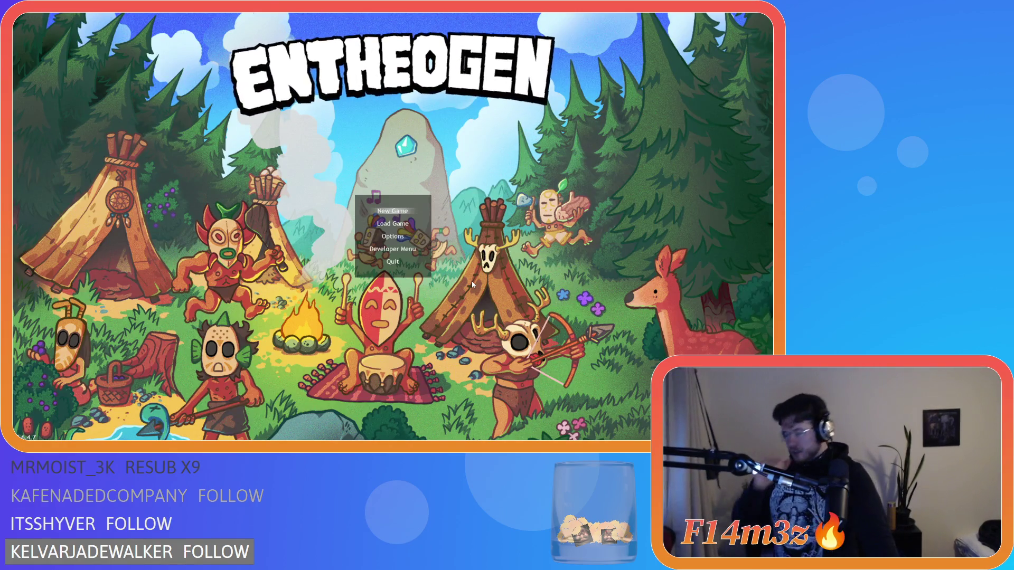
key(Escape)
Step: Insert draw_set_colour(c_green) before the drum's Active text line
click(259, 247)
click(339, 241)
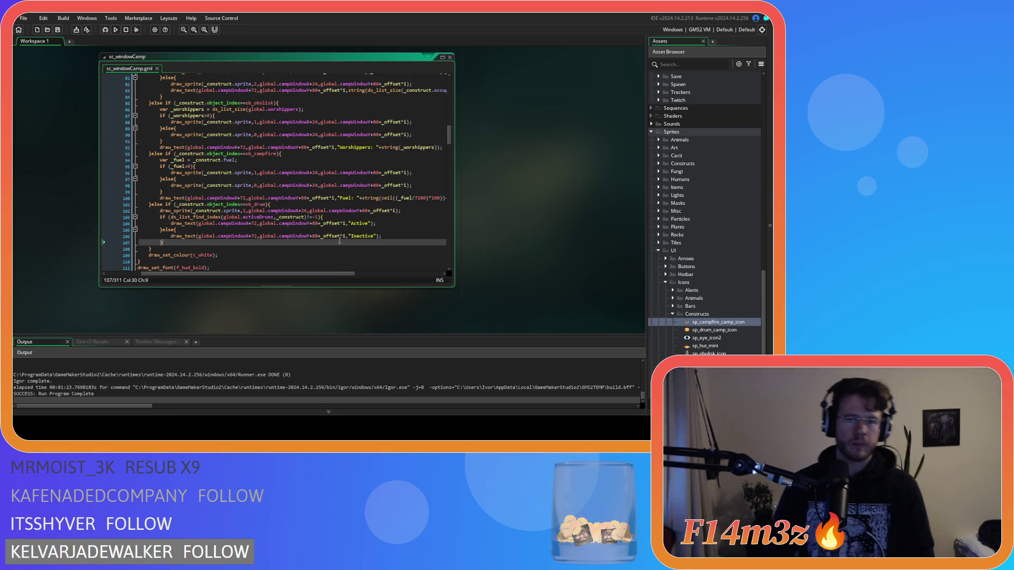
click(377, 223)
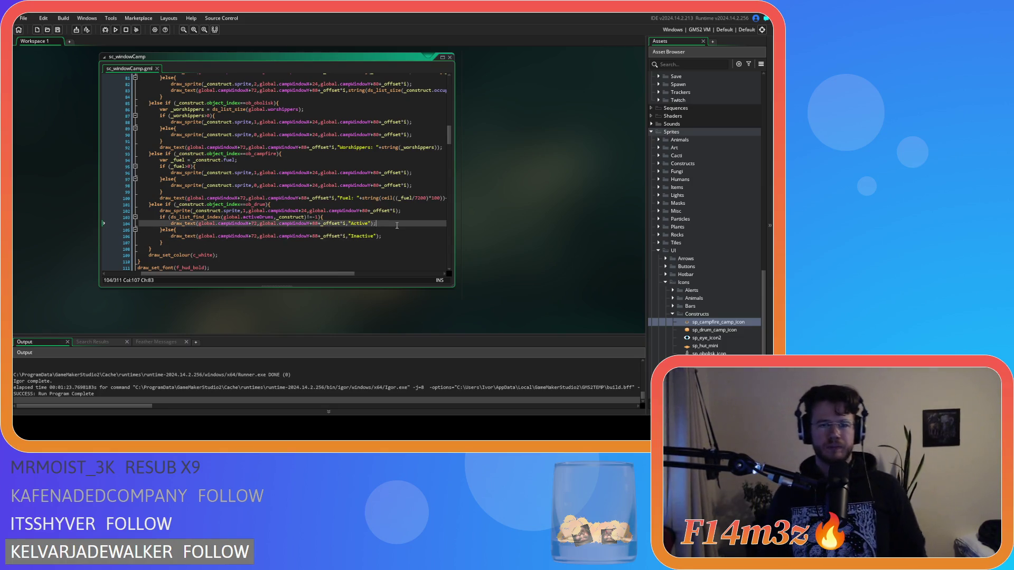
click(334, 216)
key(Return)
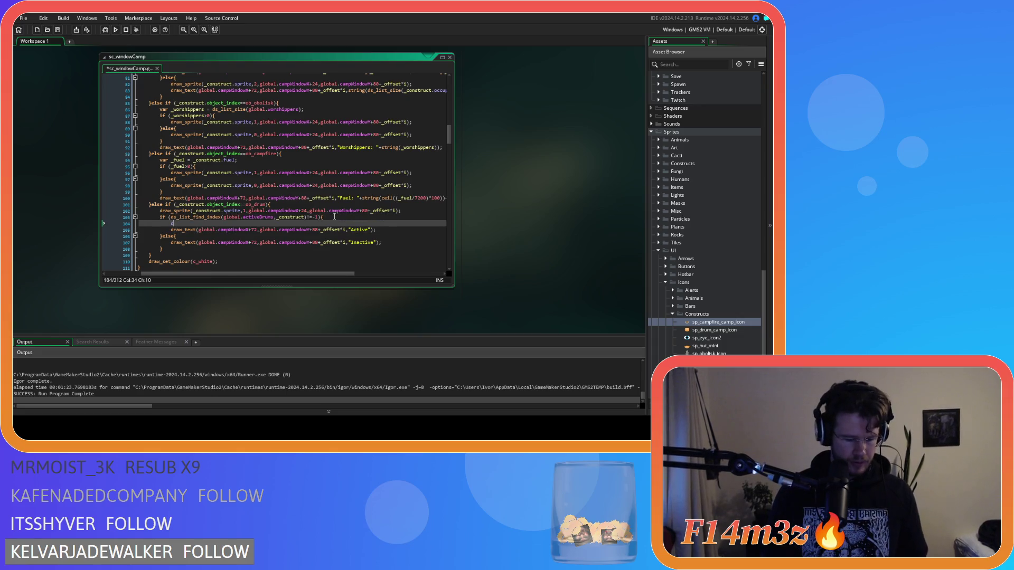
text(raw_set_Co)
key(Return)
text(c_green);)
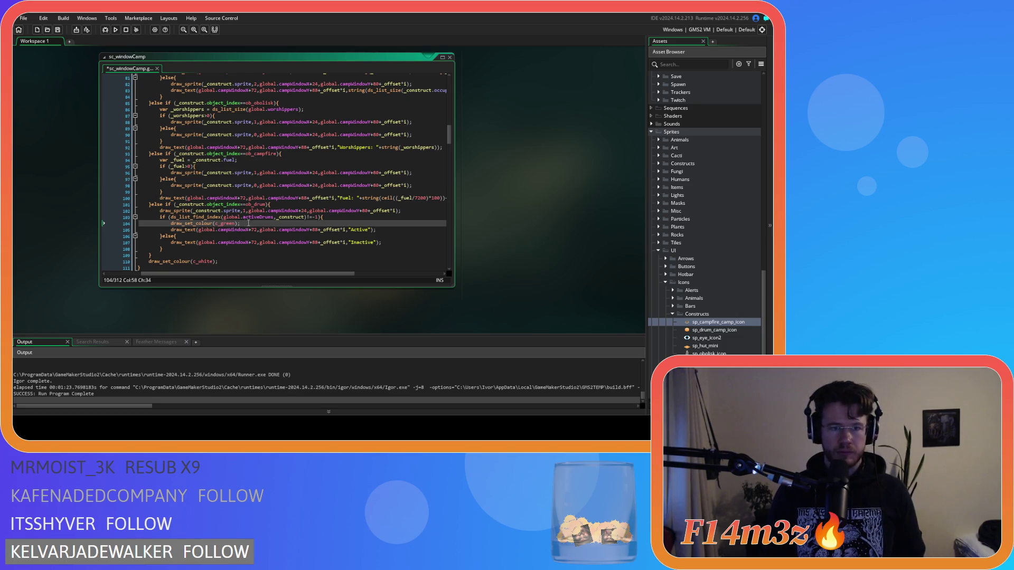
drag(251, 224, 171, 223)
key(ctrl+c)
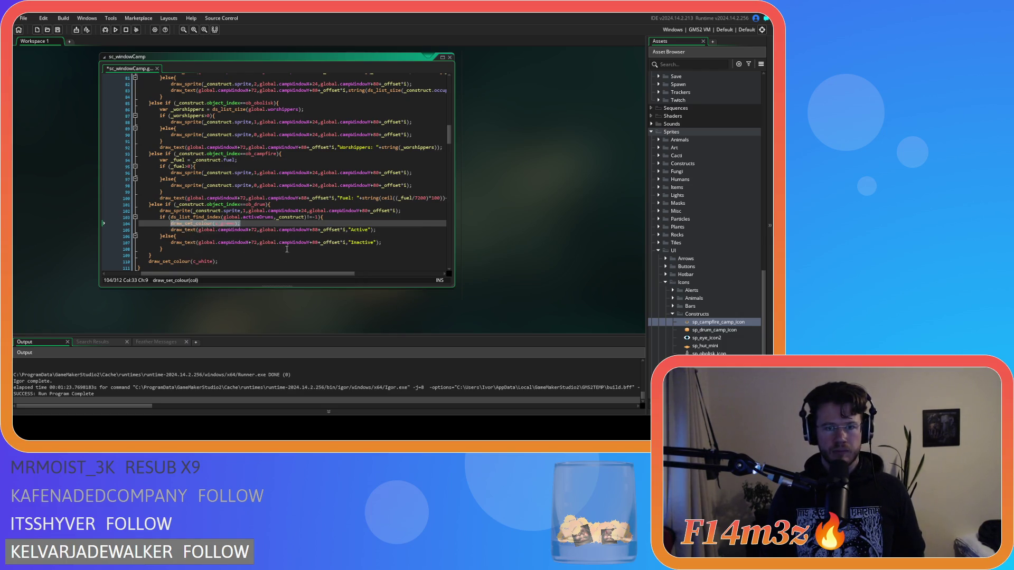
key(End)
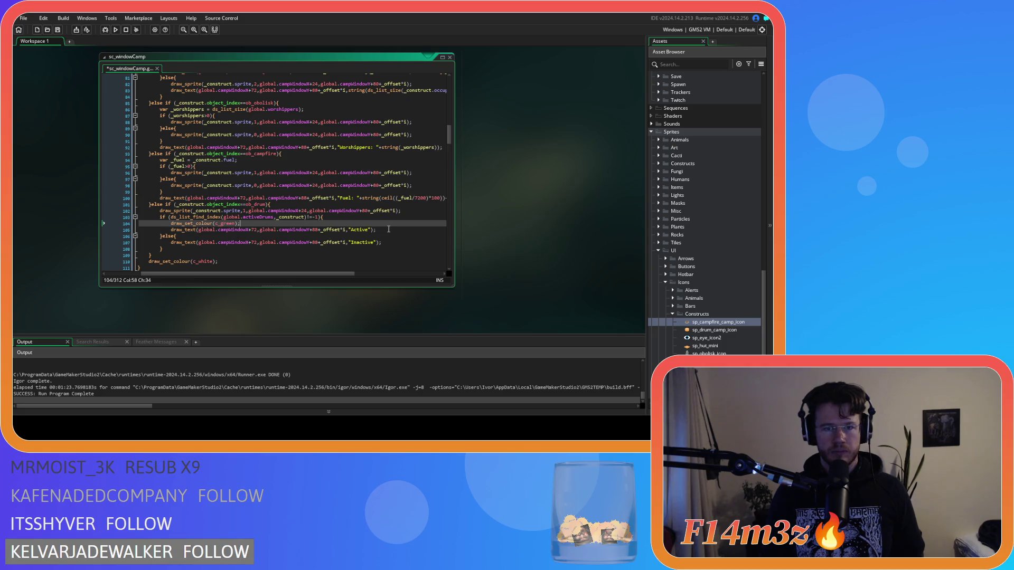
Step: Add a draw_set_colour(c_black) reset after the Active text line
click(392, 232)
scroll(391, 232, down, 3)
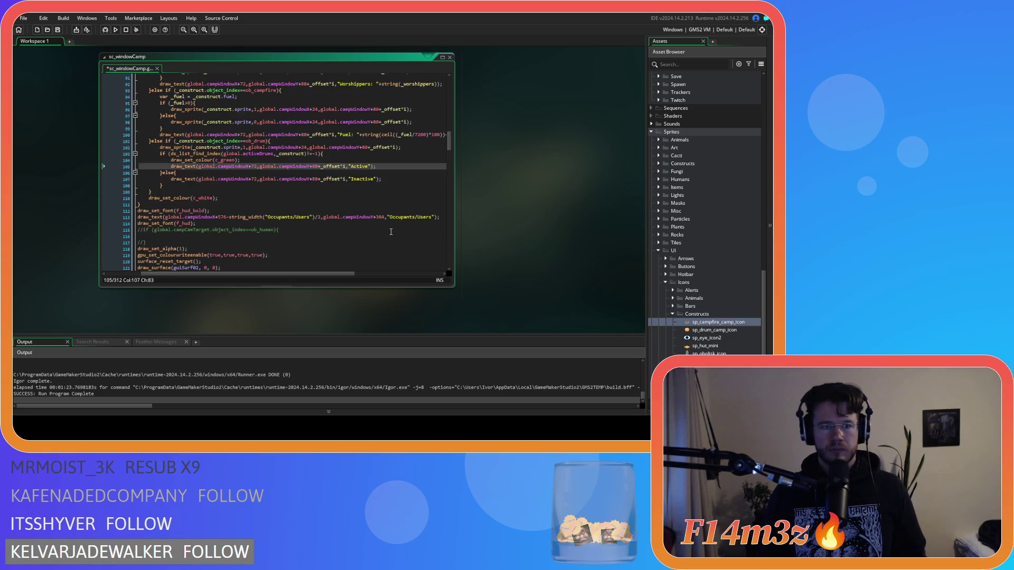
scroll(391, 232, up, 2)
key(Return)
key(ctrl+v)
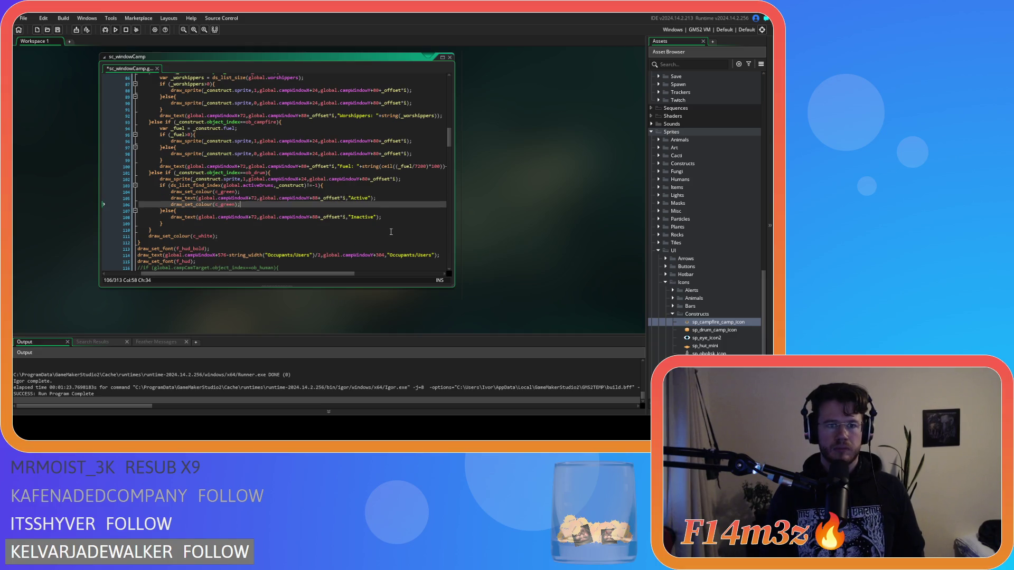
text(black)
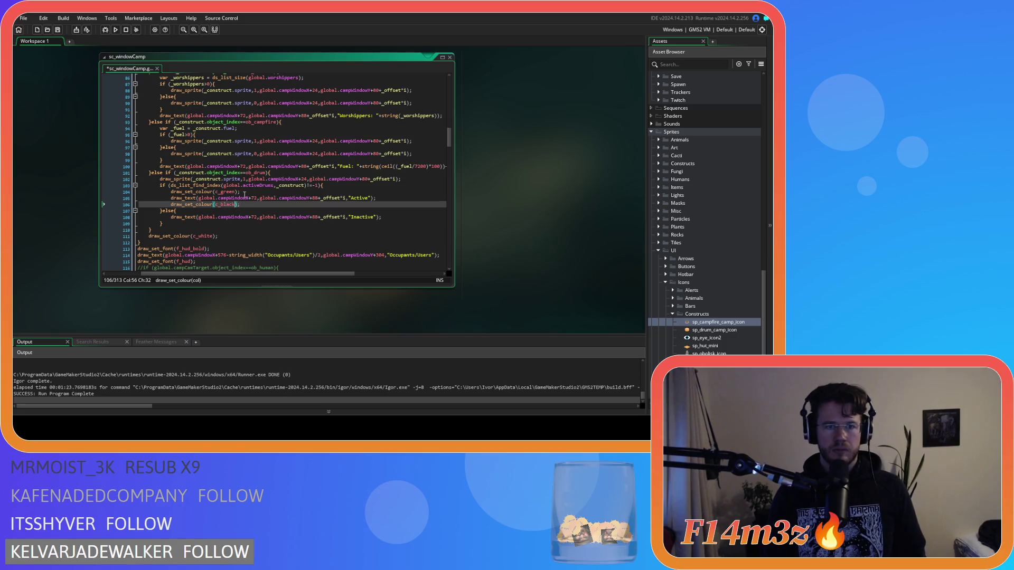
Step: Insert draw_set_colour(c_red) in the else branch before the Inactive text
drag(242, 193, 169, 195)
click(194, 212)
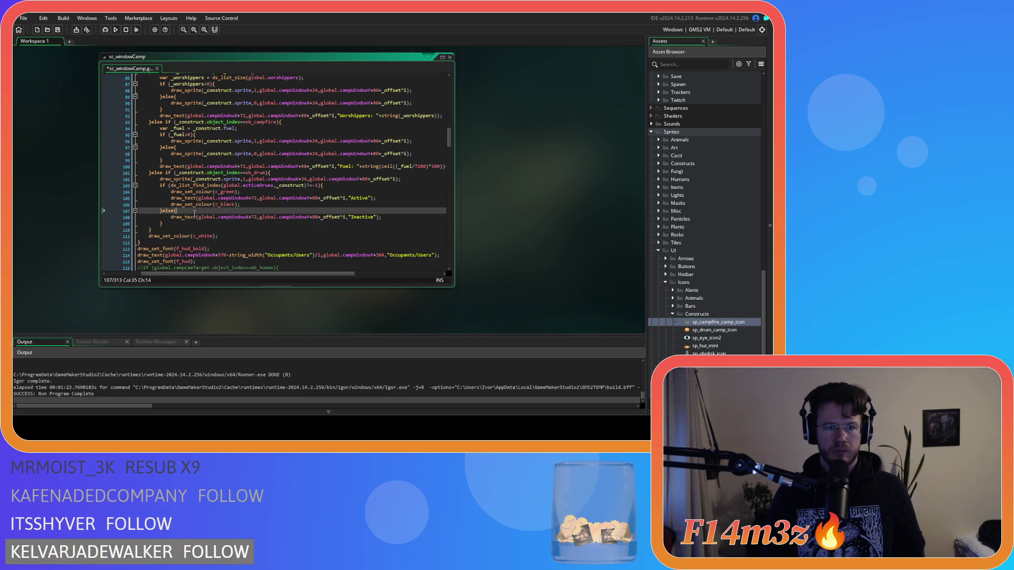
key(Return)
key(ctrl+v)
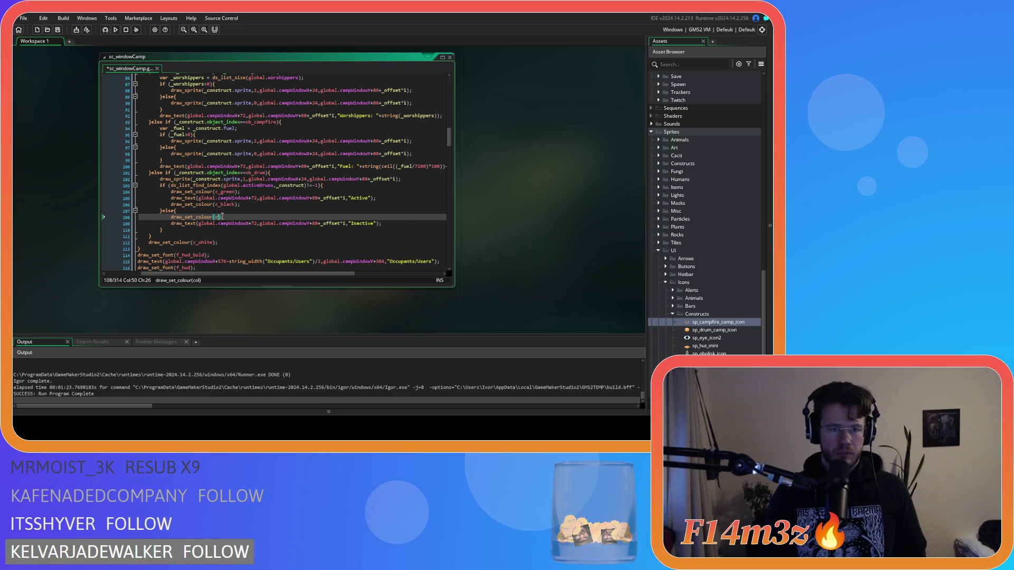
text(_red)
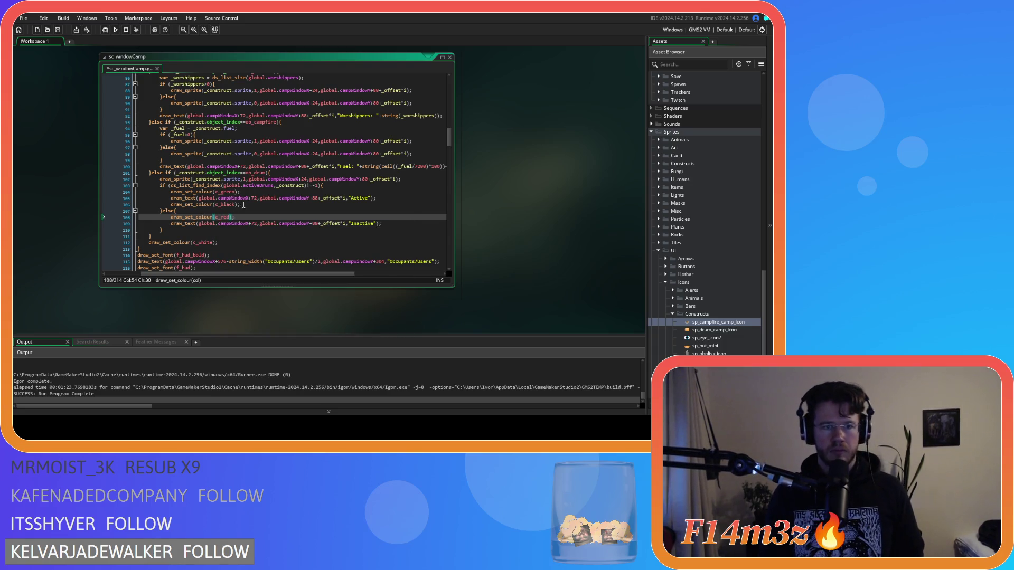
Step: Add the c_black reset after the Inactive line, then save and run the game with F5
click(406, 223)
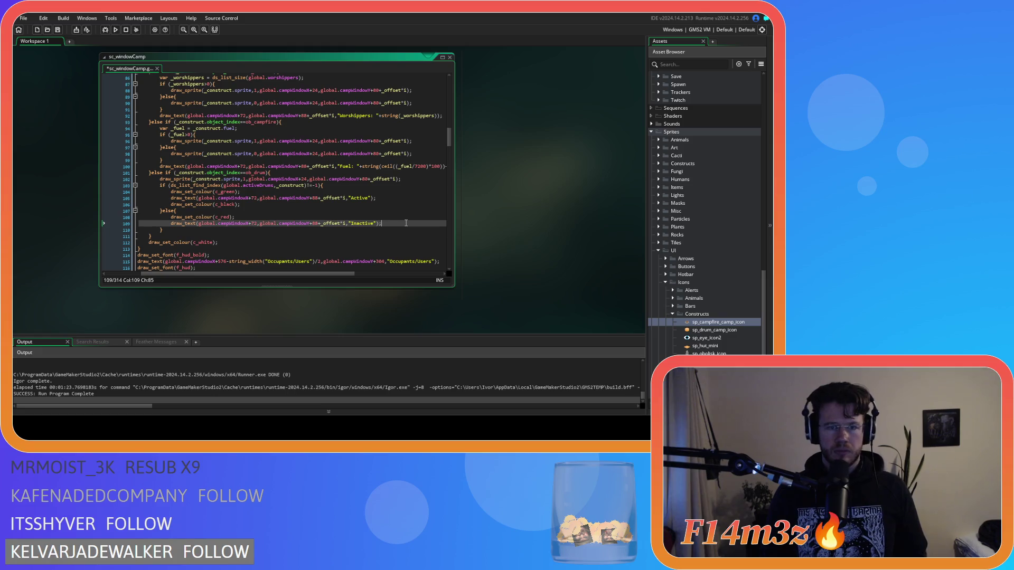
key(Return)
text(draw_set_colour(c_black);)
key(F5)
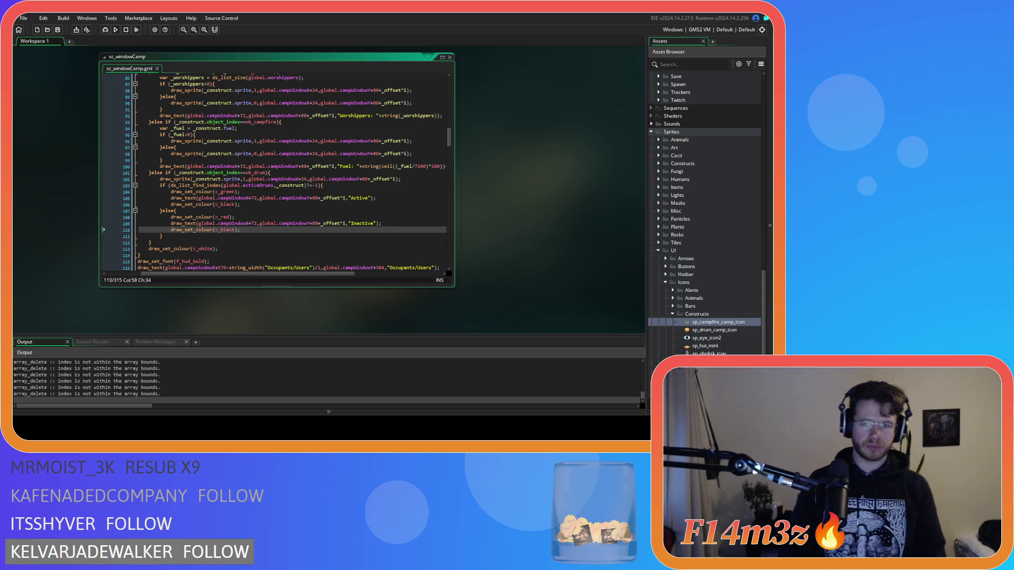
key(alt+Tab)
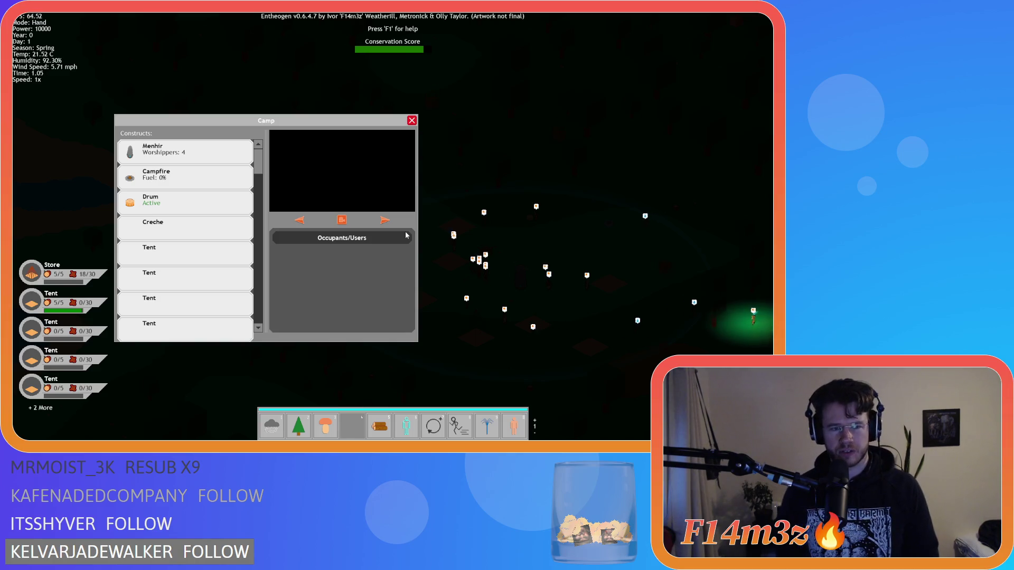
Step: Check that the Drum reads Active in green, then close the Camp window
click(216, 272)
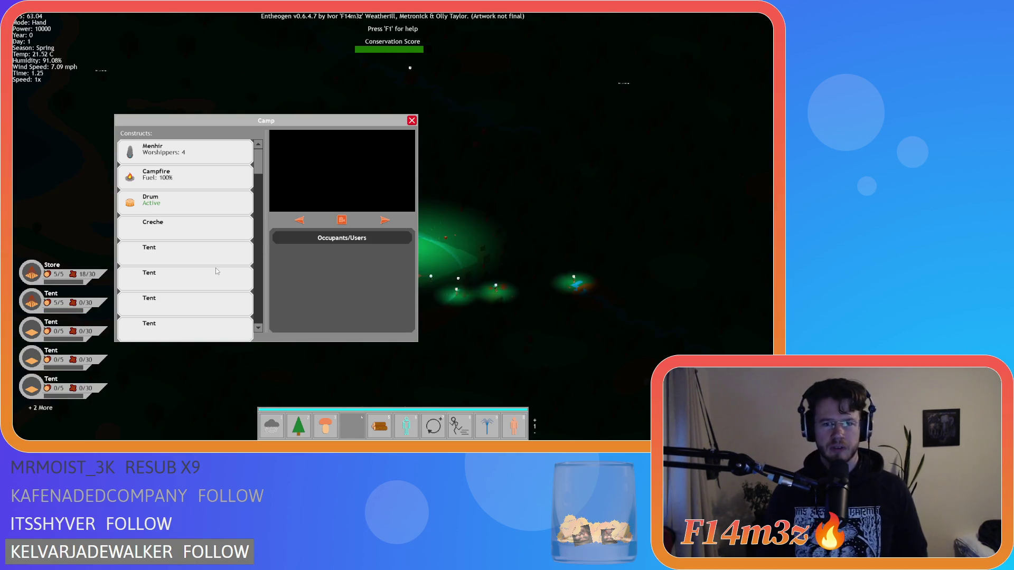
key(Escape)
key(Escape)
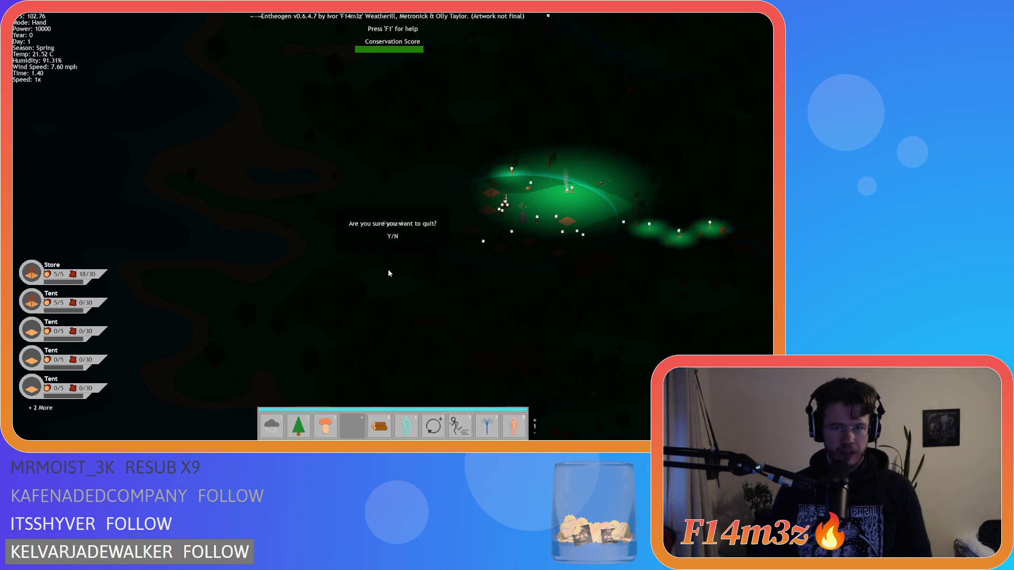
Step: Quit the test run, make the hut check on line 71 an 'else if', and rebuild with F5
key(y)
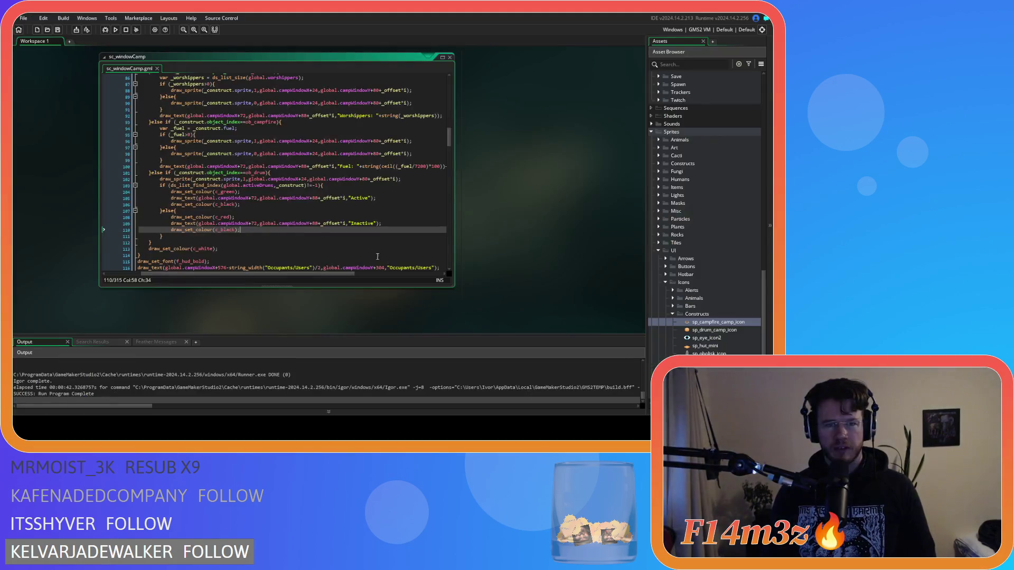
scroll(286, 223, up, 5)
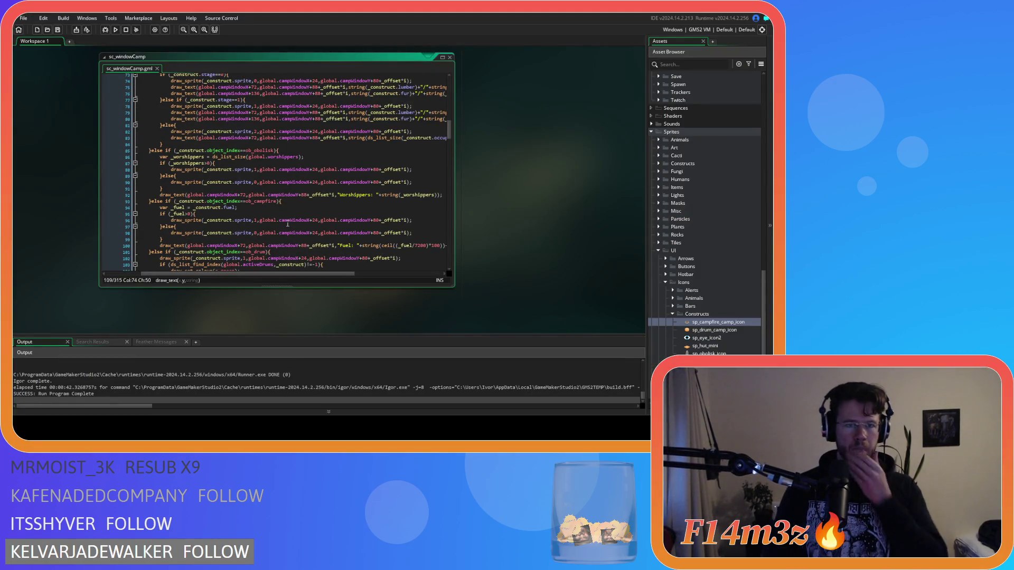
scroll(288, 223, up, 7)
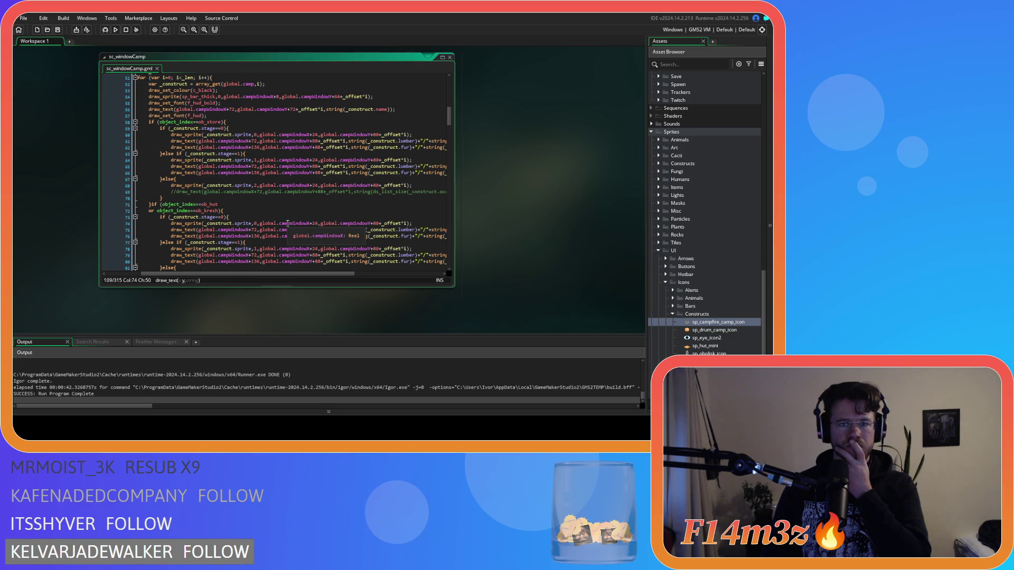
scroll(288, 224, down, 4)
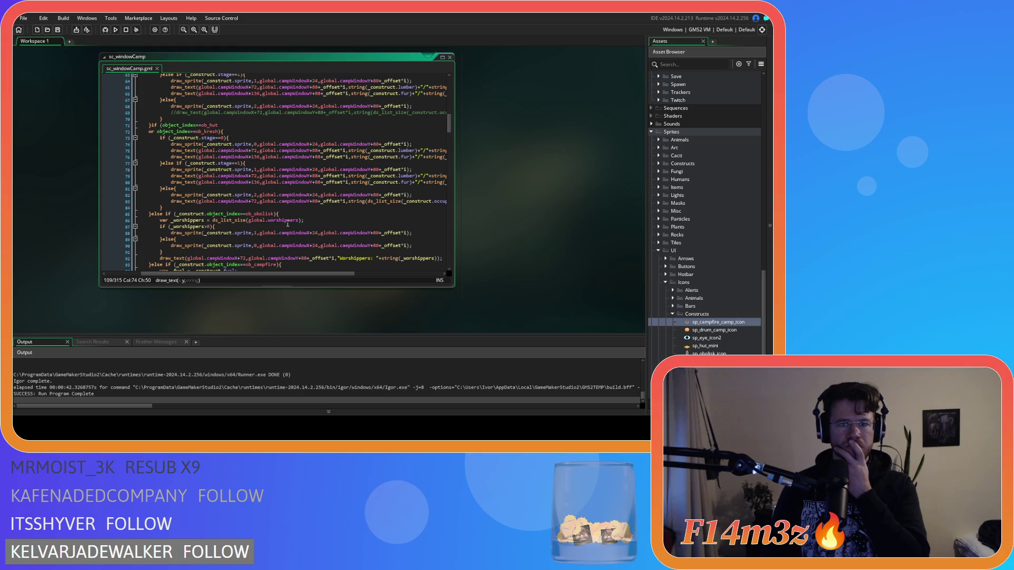
scroll(288, 224, up, 2)
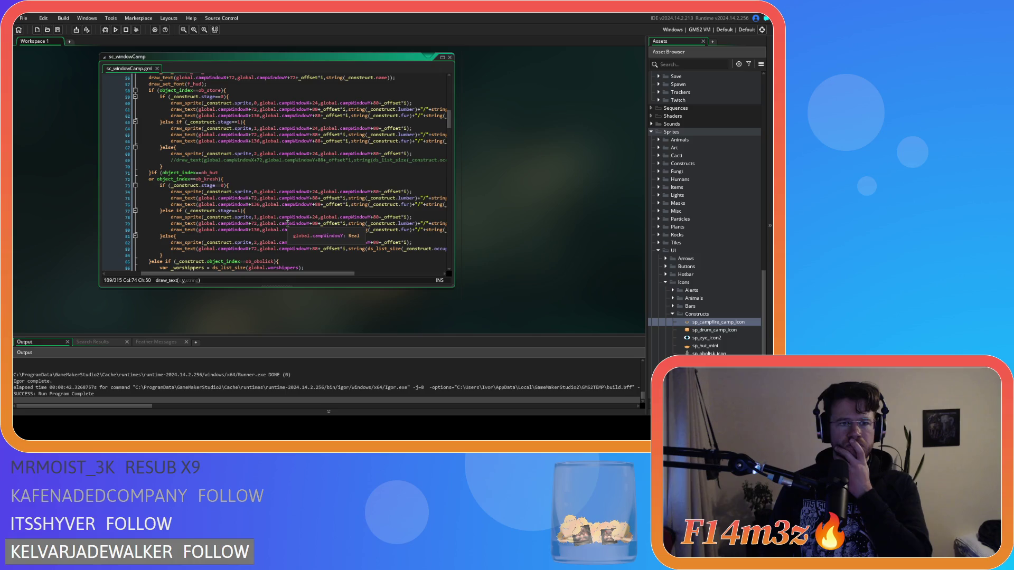
click(151, 172)
text(else)
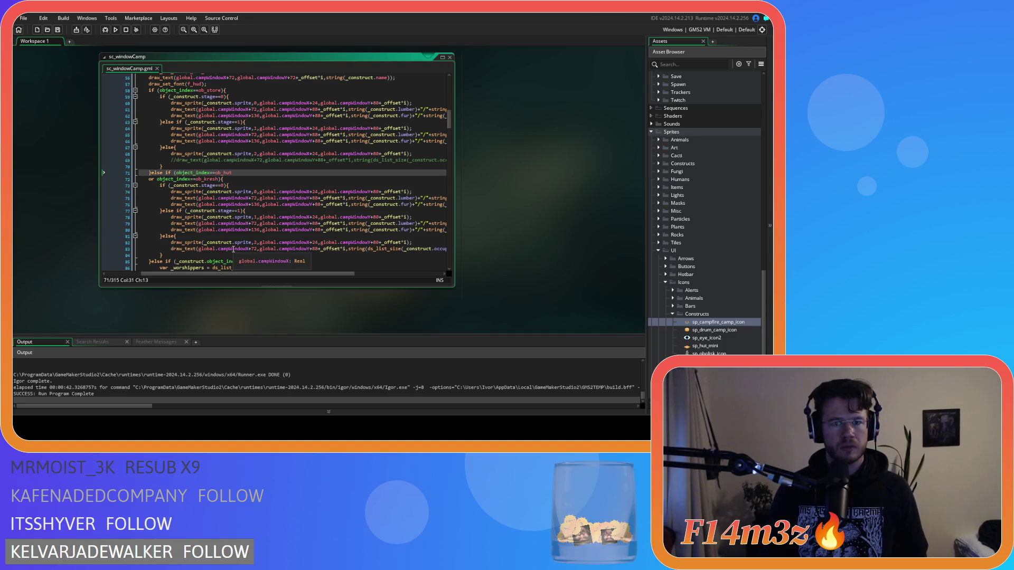
key(F5)
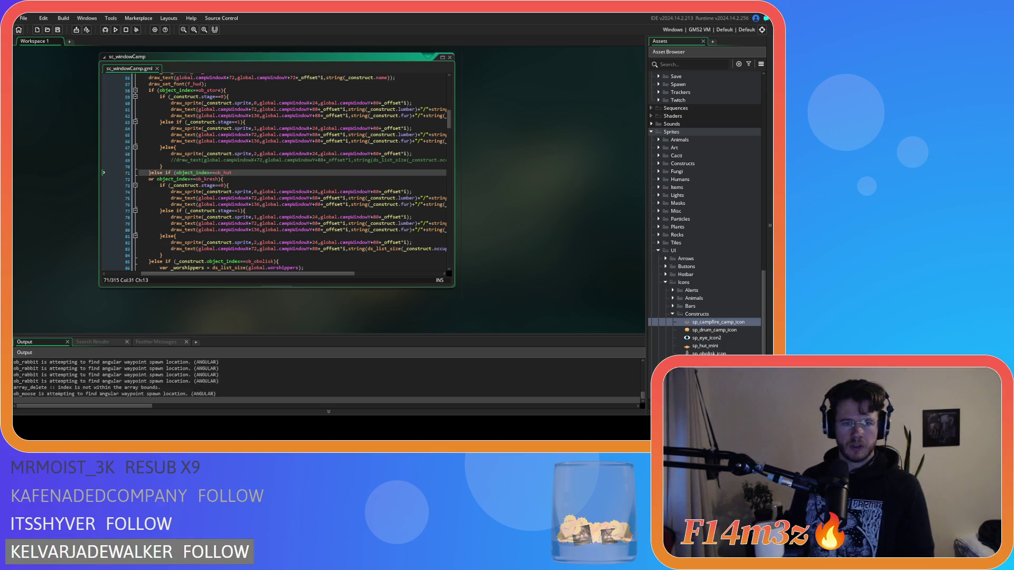
Step: Confirm the Drum shows Inactive in red, then quit the game with Escape and Y
key(alt+Tab)
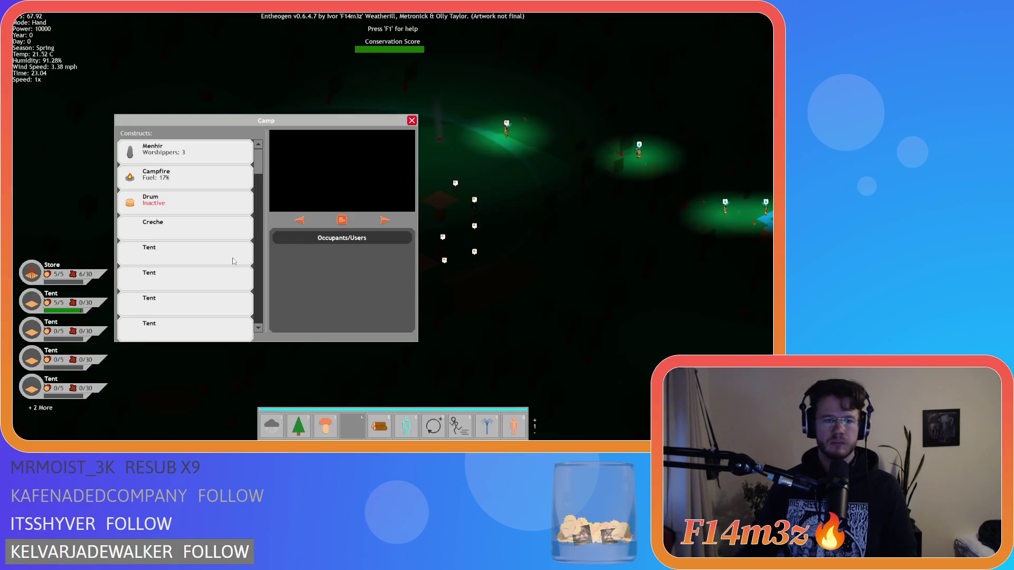
key(Escape)
key(Escape)
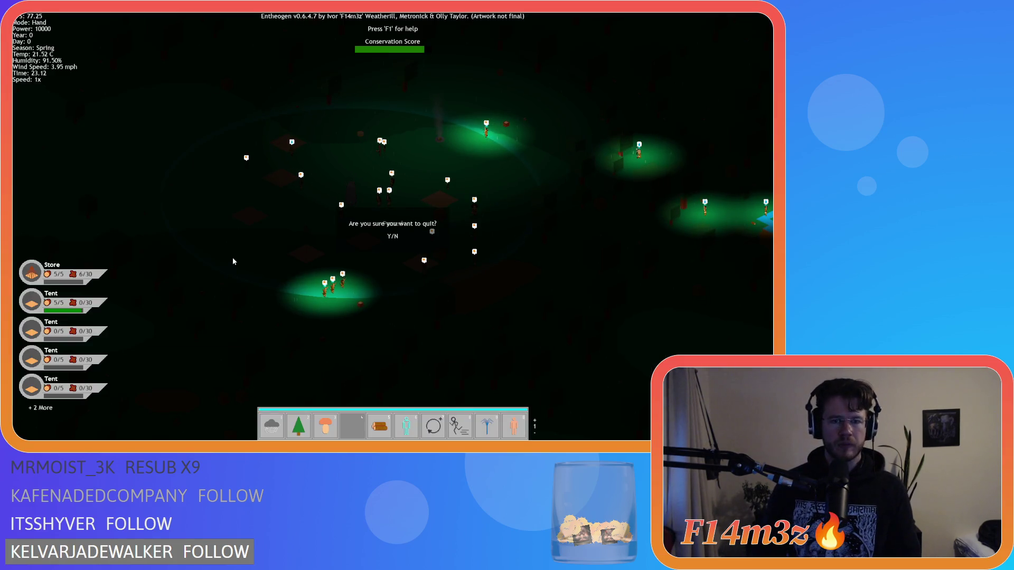
key(y)
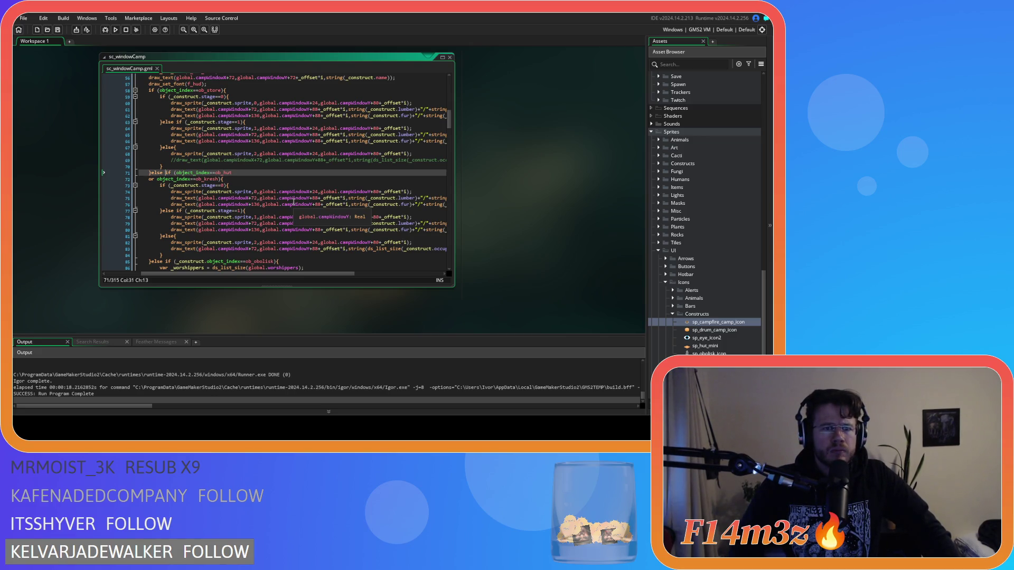
Step: Prefix object_index with '_construct.' in the store check on line 58
scroll(294, 201, up, 3)
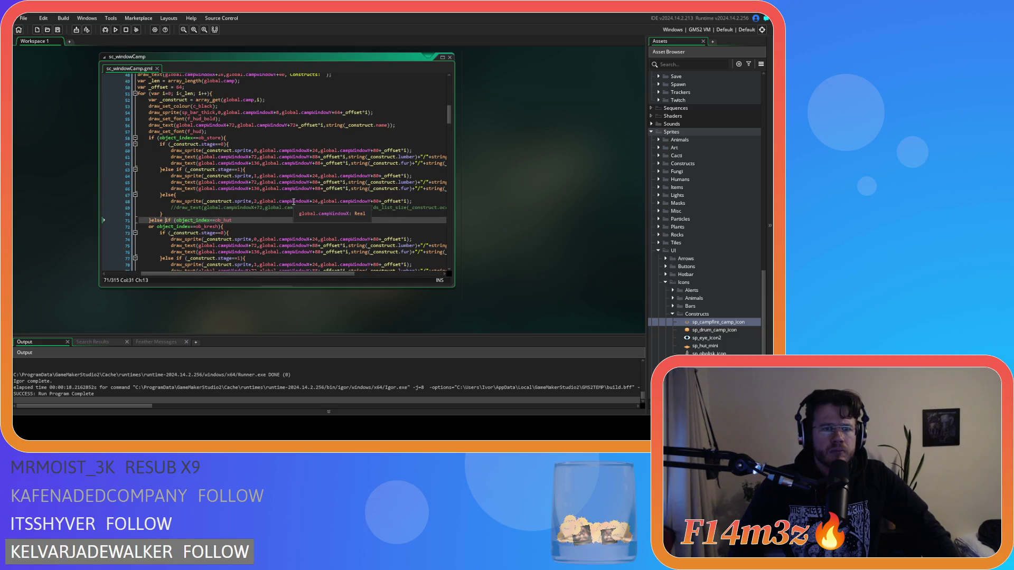
double_click(185, 145)
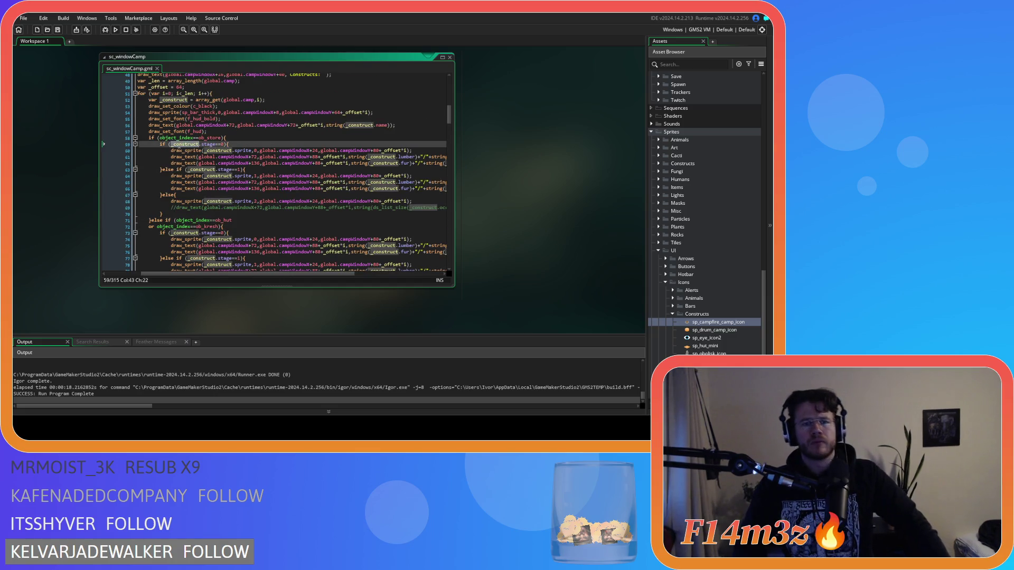
key(Right)
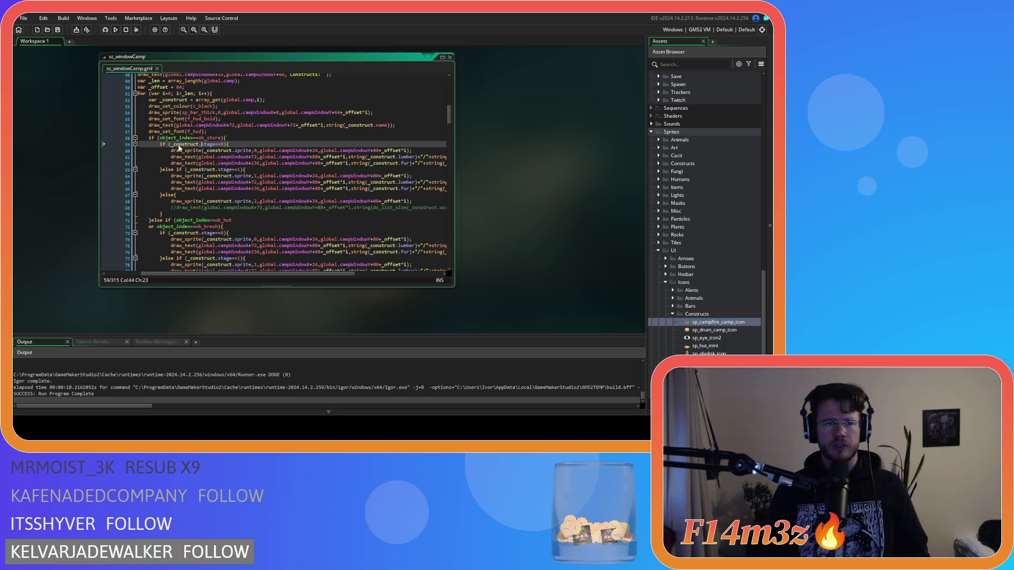
key(shift+End)
key(Delete)
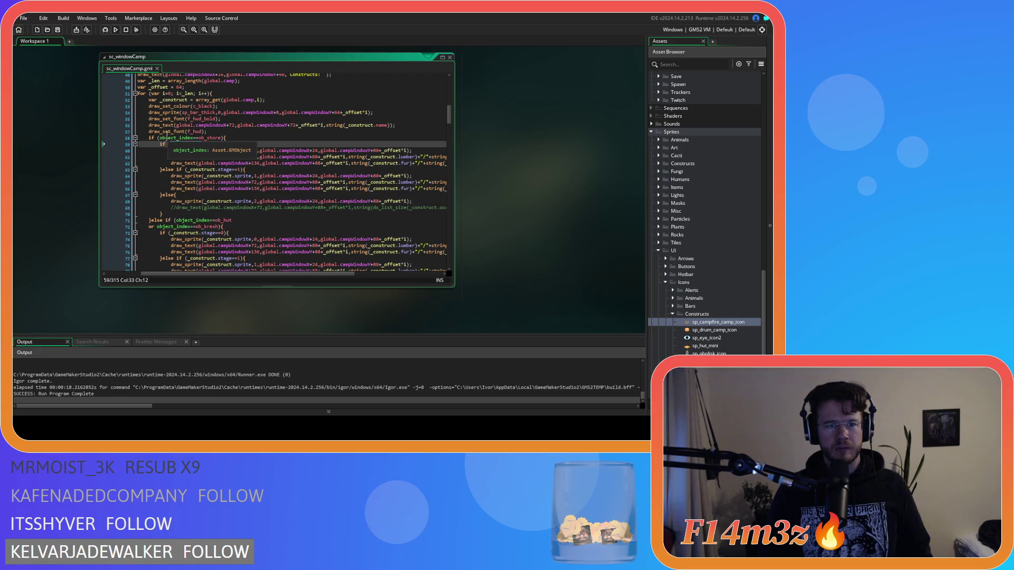
key(ctrl+z)
click(159, 137)
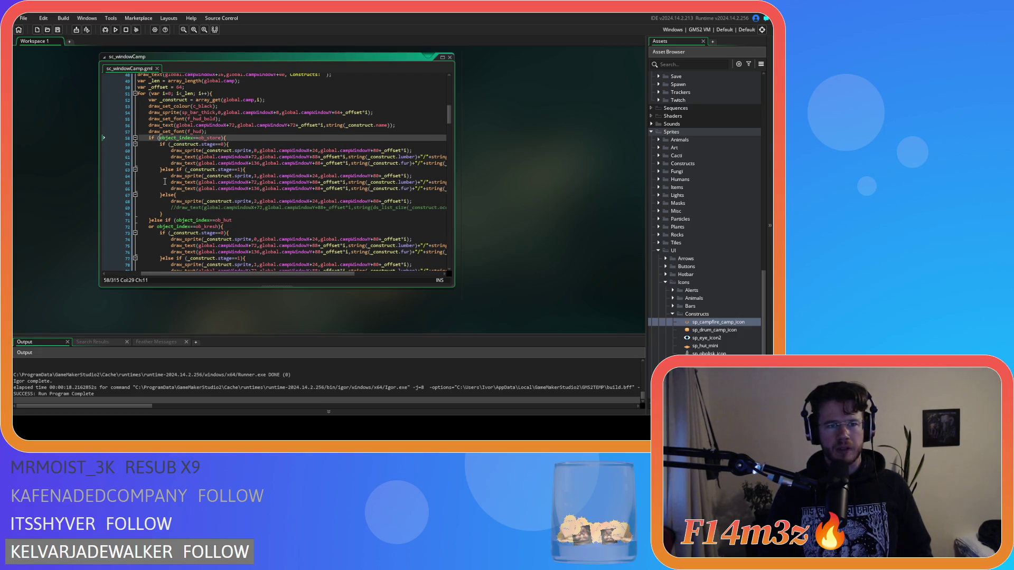
text(_construct.)
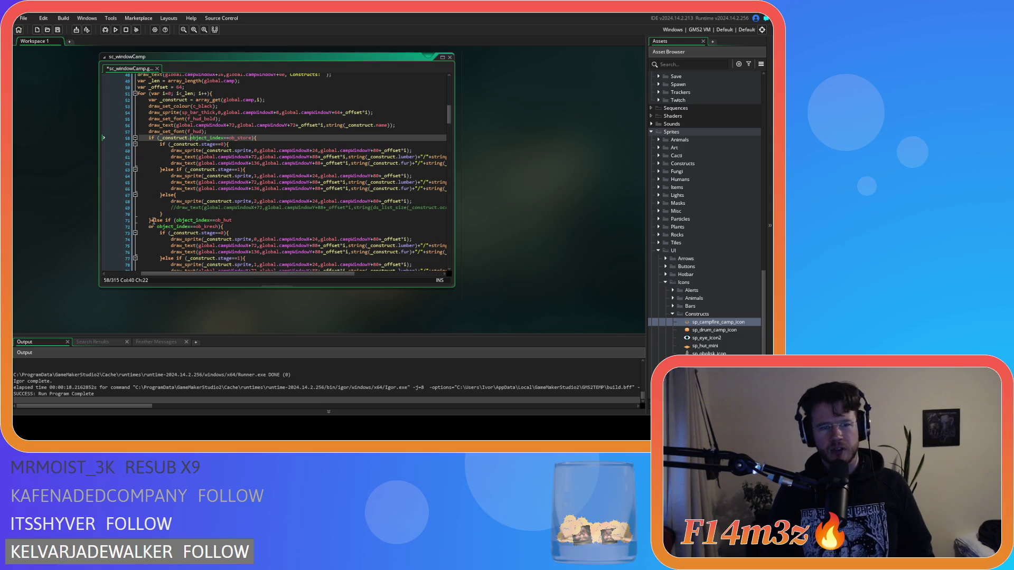
Step: Prefix the hut and kresh object_index checks on lines 71–72 with '_construct.', save and run
click(177, 220)
text(_construct.)
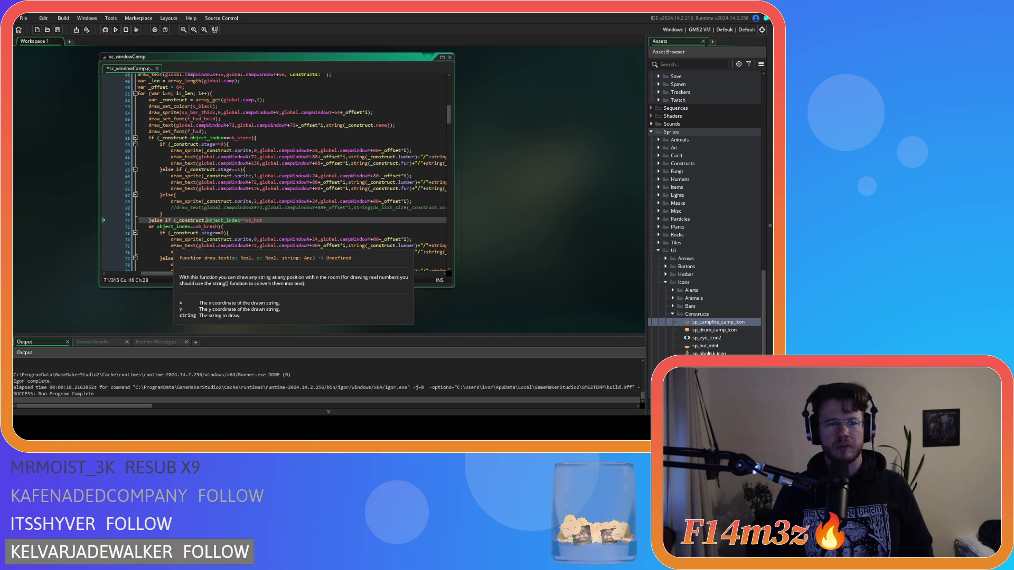
click(157, 226)
text(_construct.)
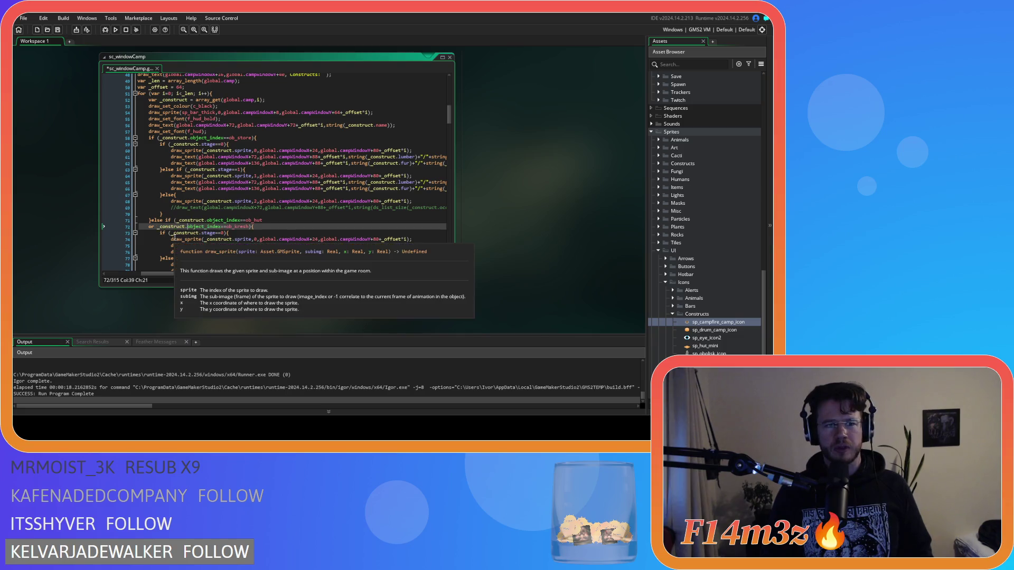
key(ctrl+s)
drag(171, 182, 223, 189)
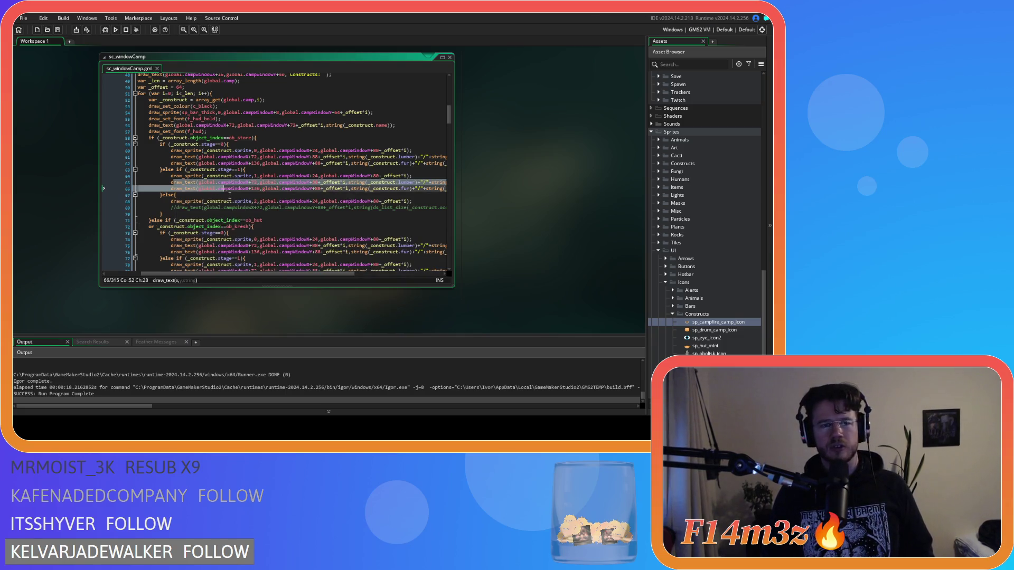
click(288, 233)
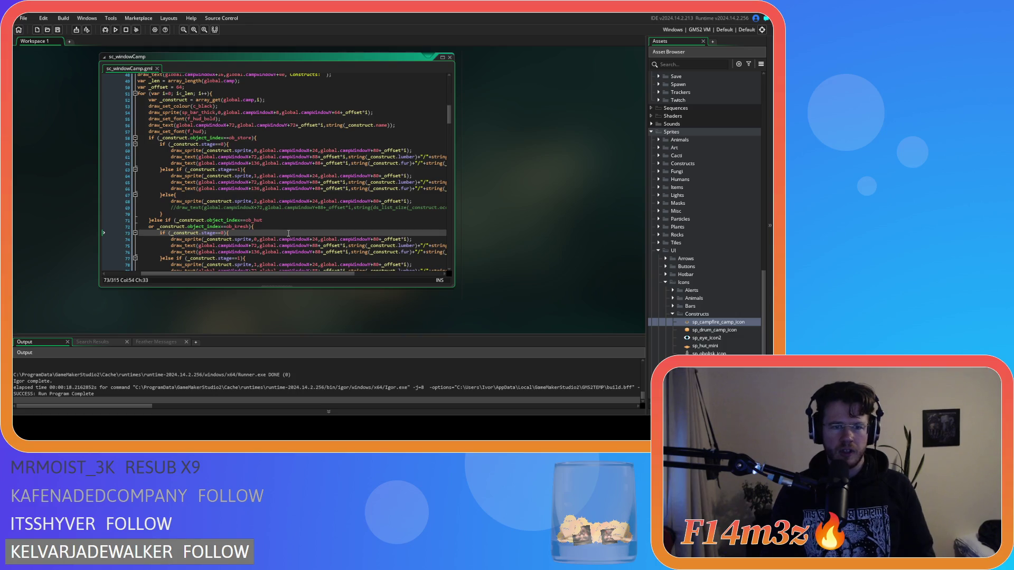
key(F5)
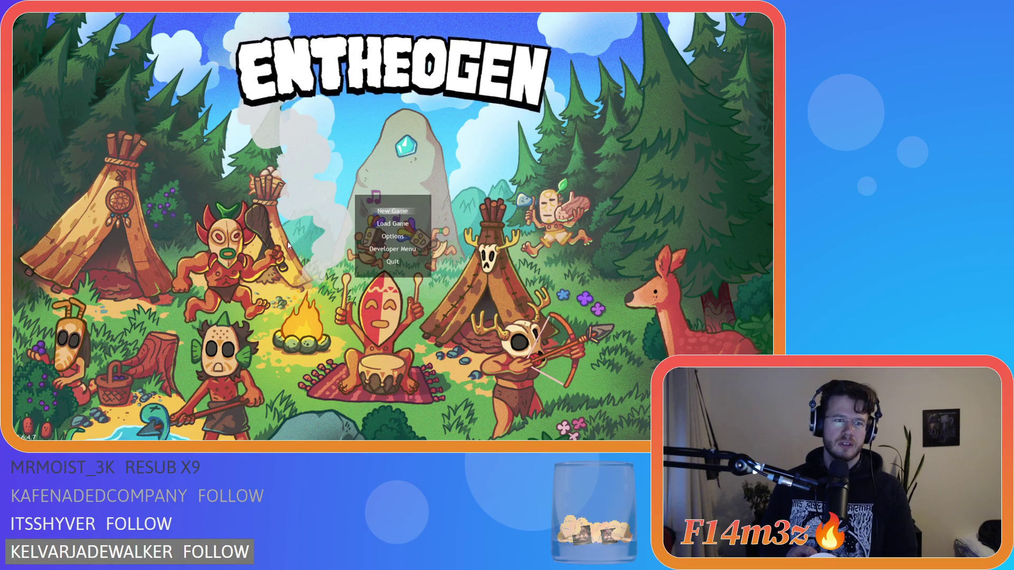
Step: Load the saved game, open the Camp window with C to verify Drum Inactive, then bring up the quit prompt
key(Down)
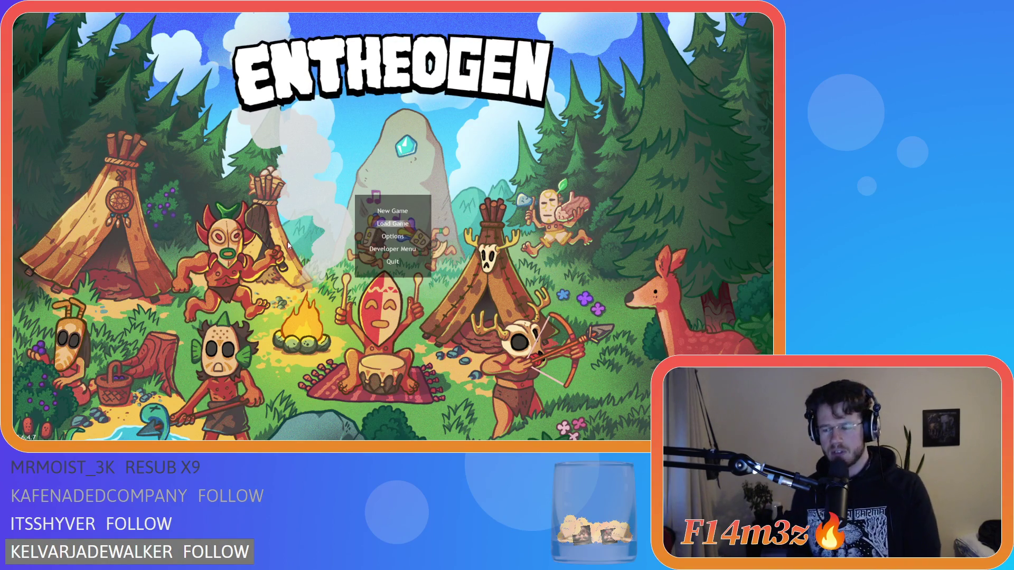
key(Return)
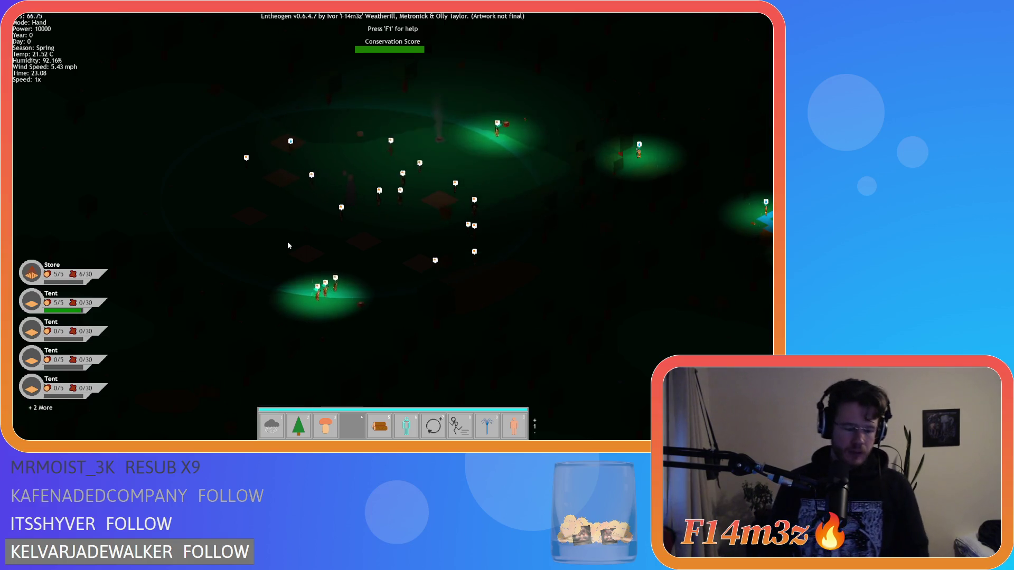
key(c)
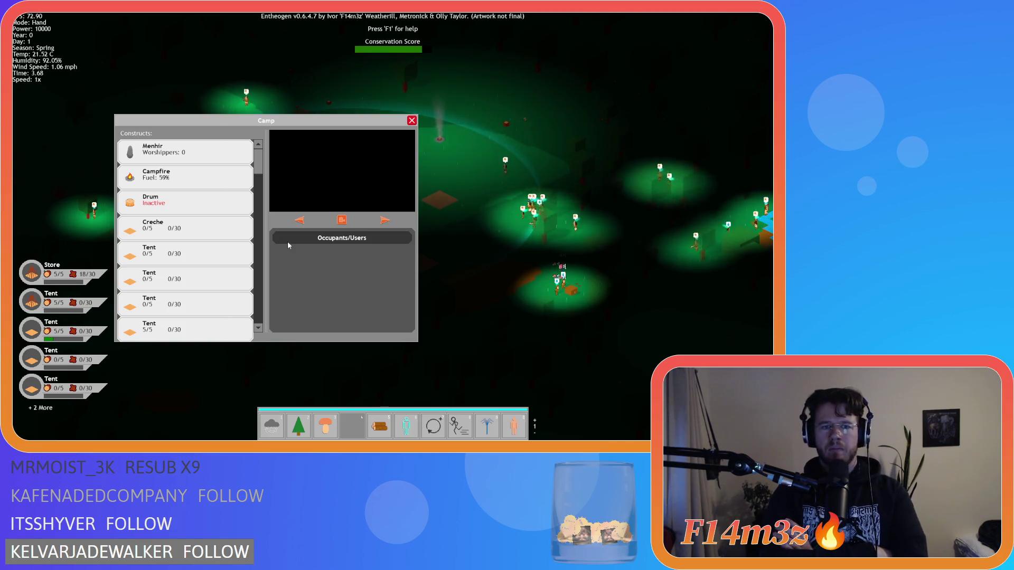
key(Escape)
key(Escape)
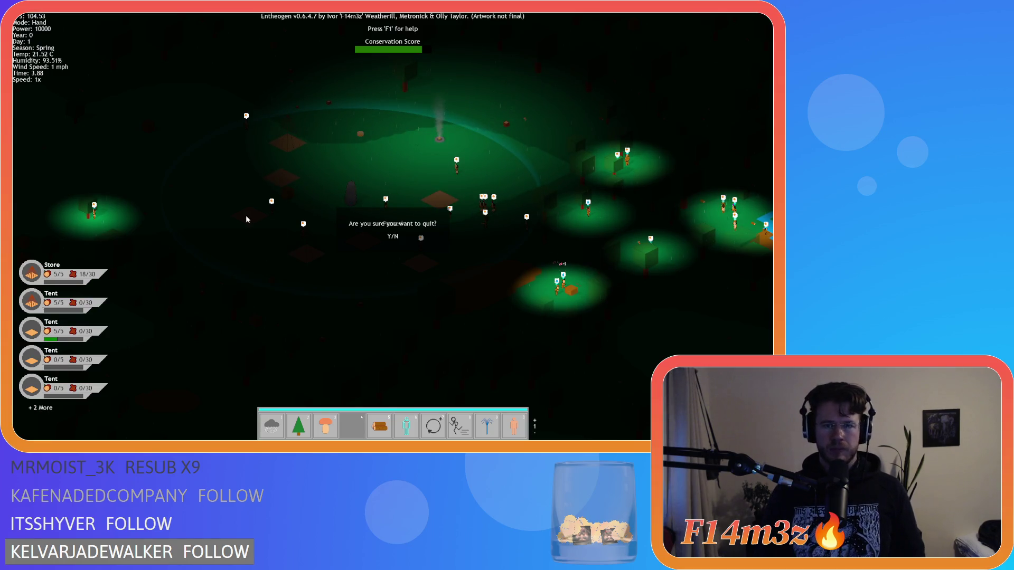
Step: Quit the game and scroll sc_windowCamp to the construct-drawing code around line 74
key(y)
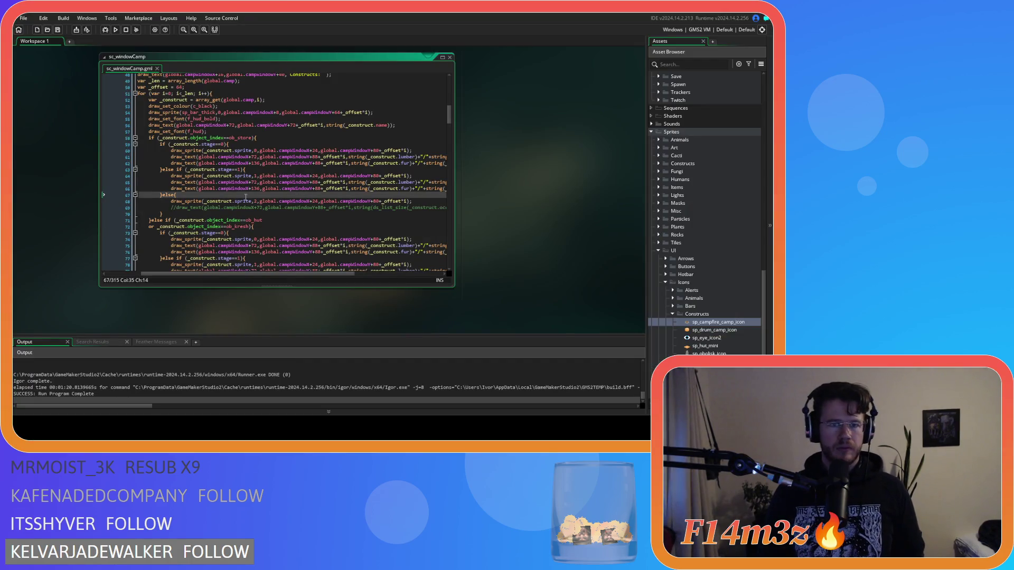
scroll(246, 197, down, 4)
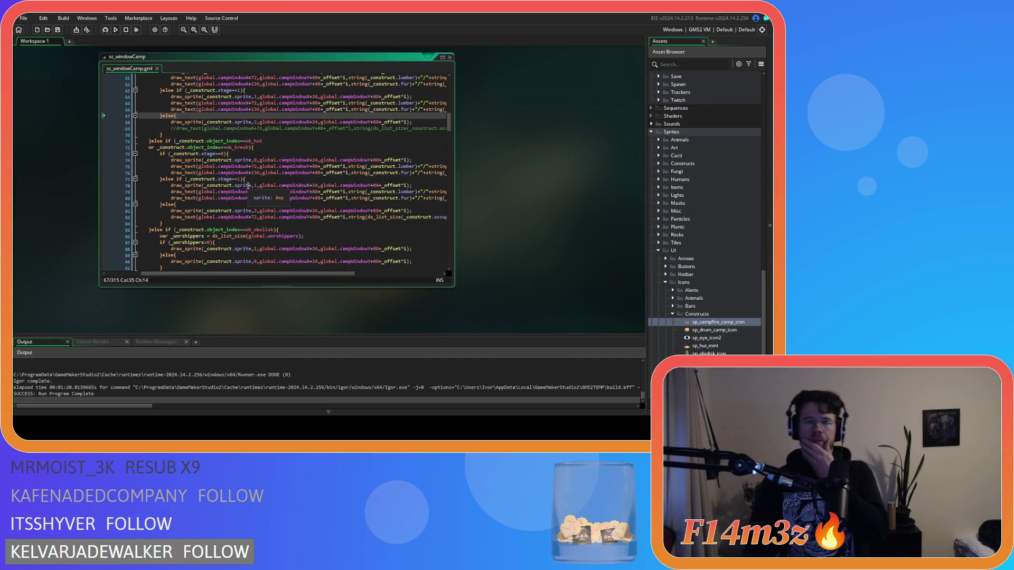
scroll(248, 185, down, 3)
scroll(247, 186, down, 4)
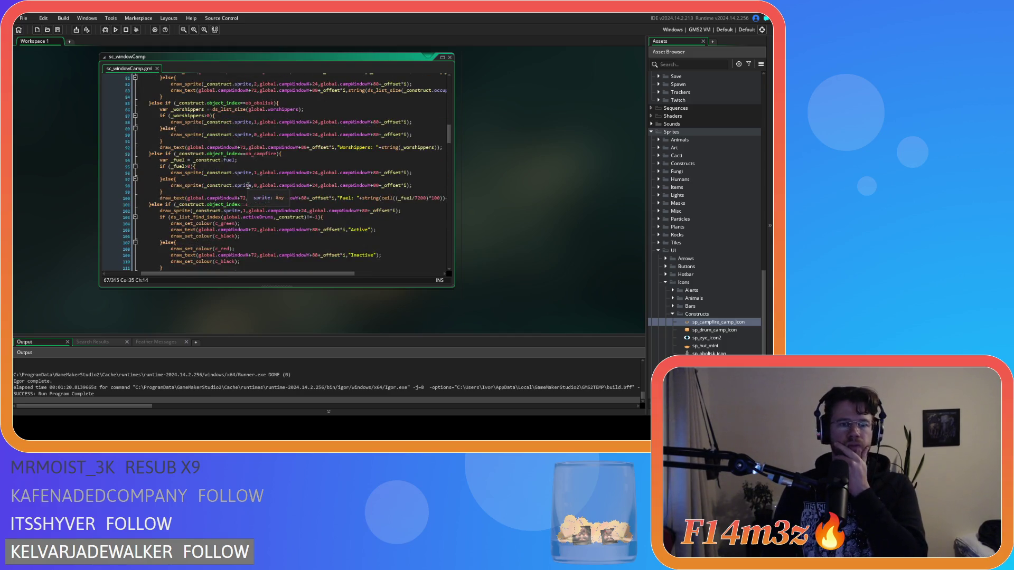
scroll(247, 186, down, 4)
scroll(247, 186, up, 3)
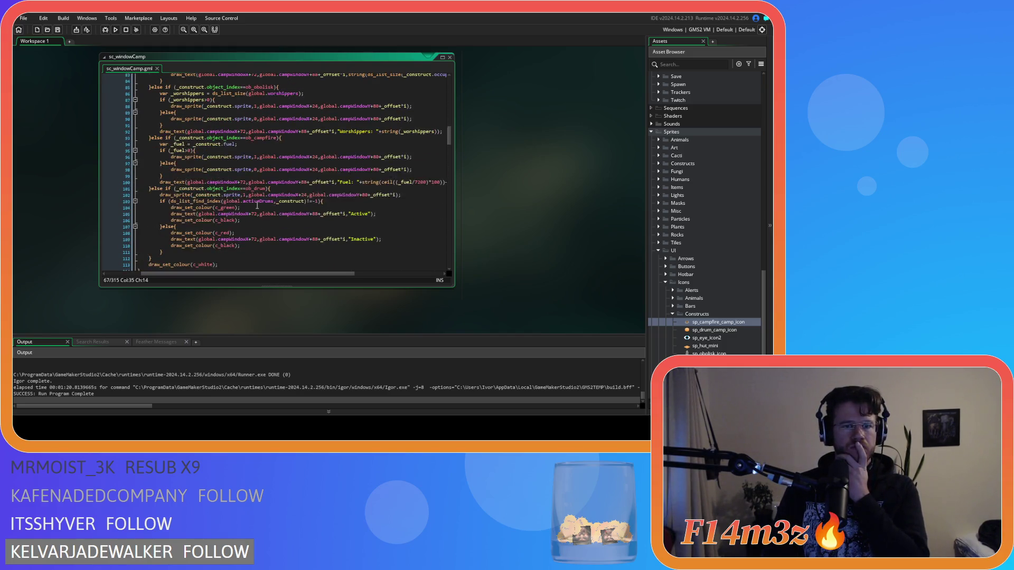
scroll(258, 206, down, 3)
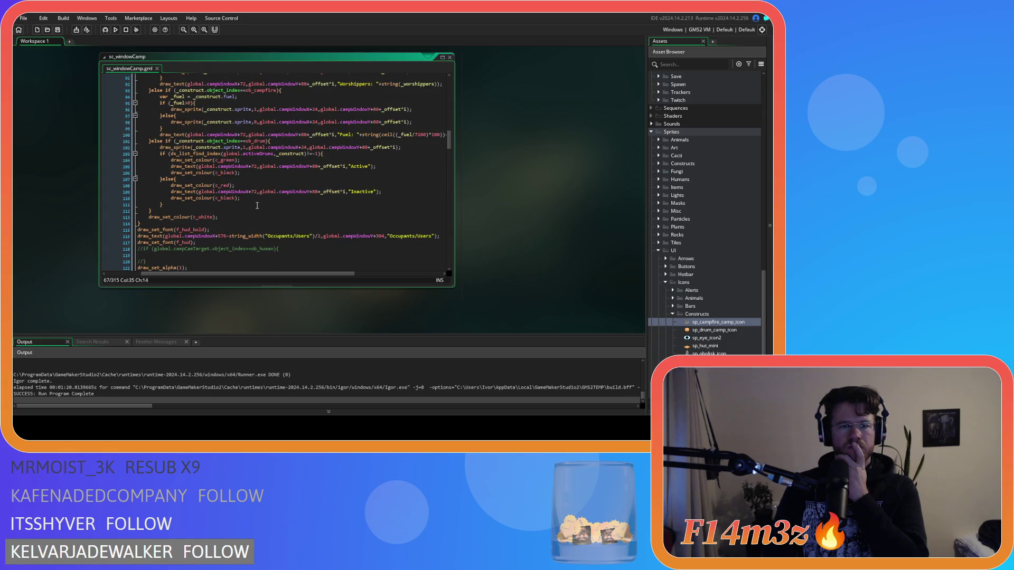
scroll(258, 206, up, 3)
scroll(338, 224, up, 9)
click(339, 192)
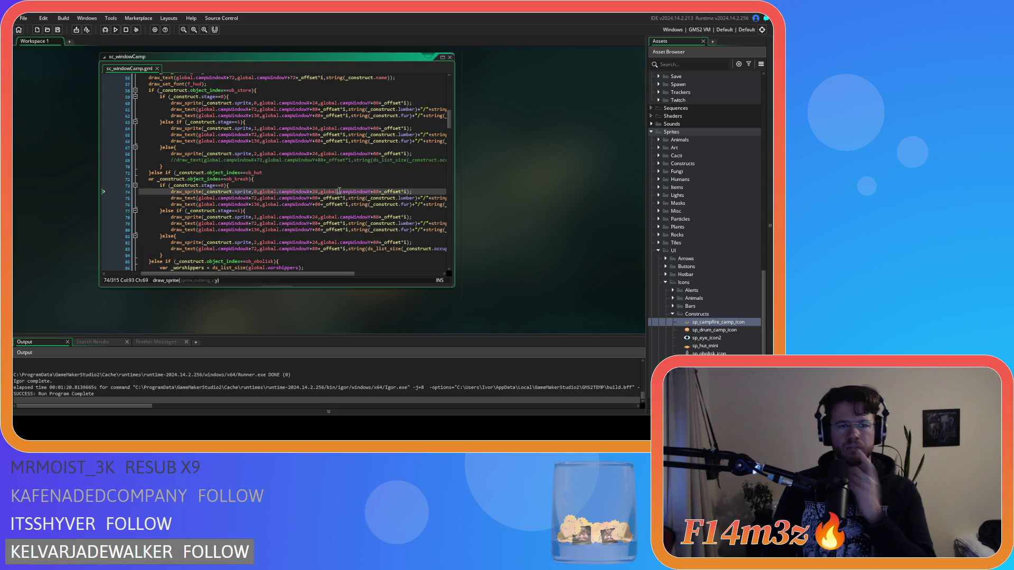
scroll(340, 192, down, 9)
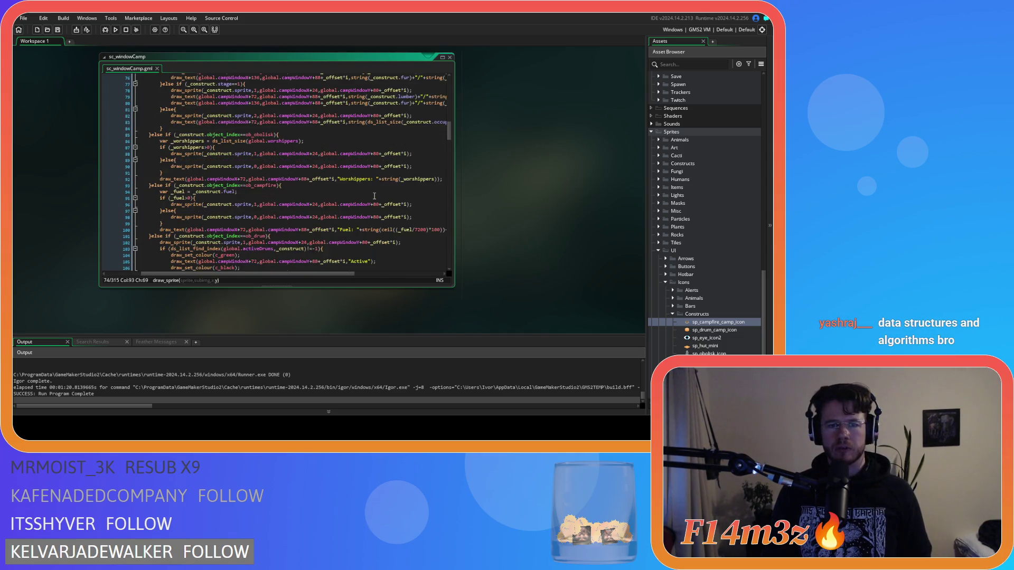
scroll(376, 199, up, 9)
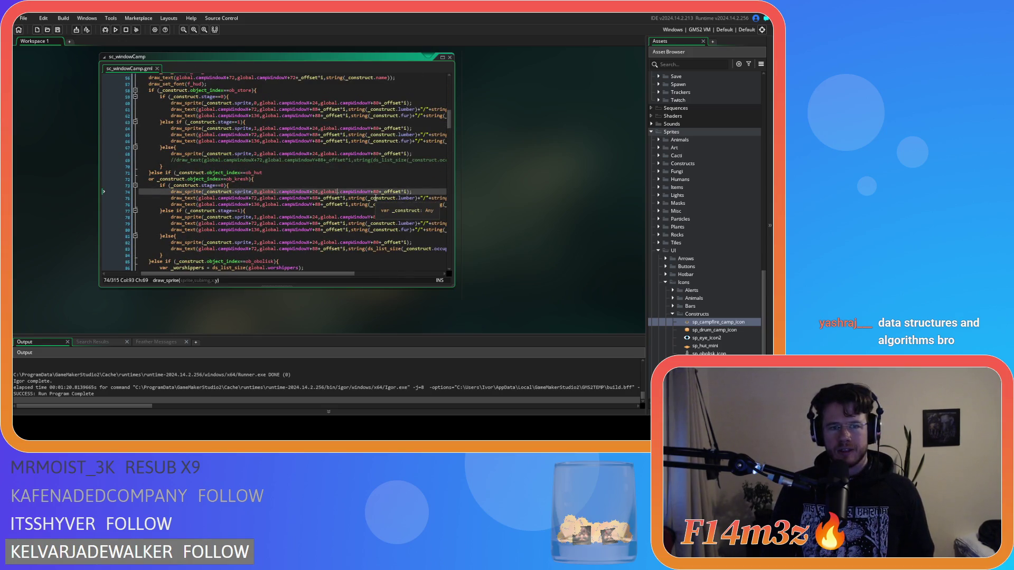
scroll(375, 199, down, 12)
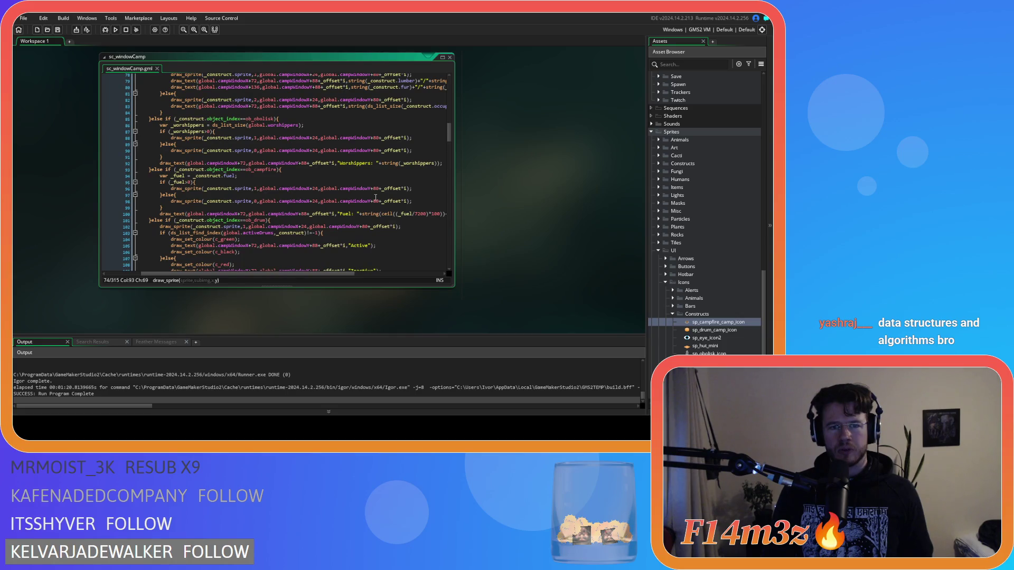
scroll(375, 197, up, 9)
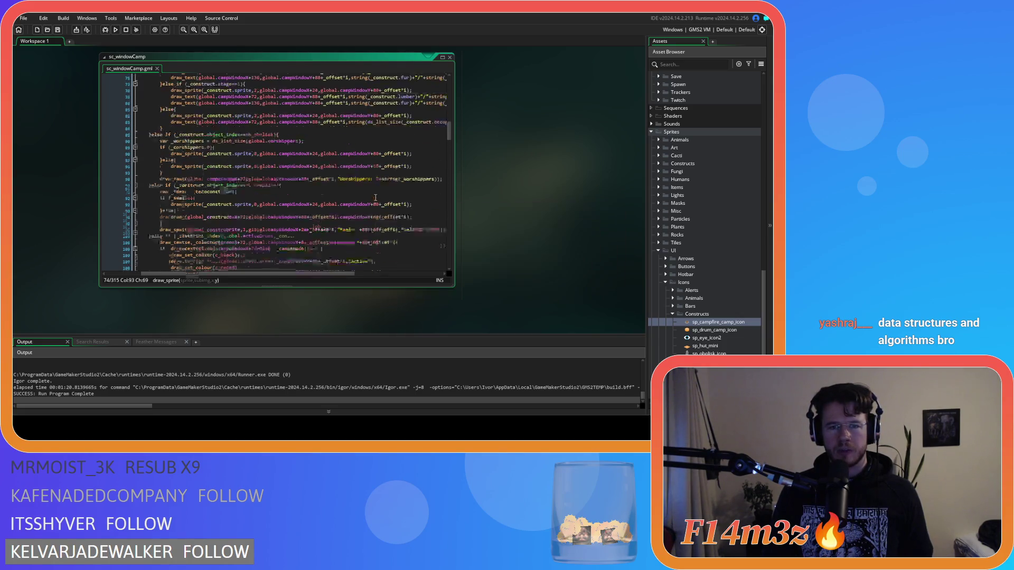
scroll(375, 199, up, 8)
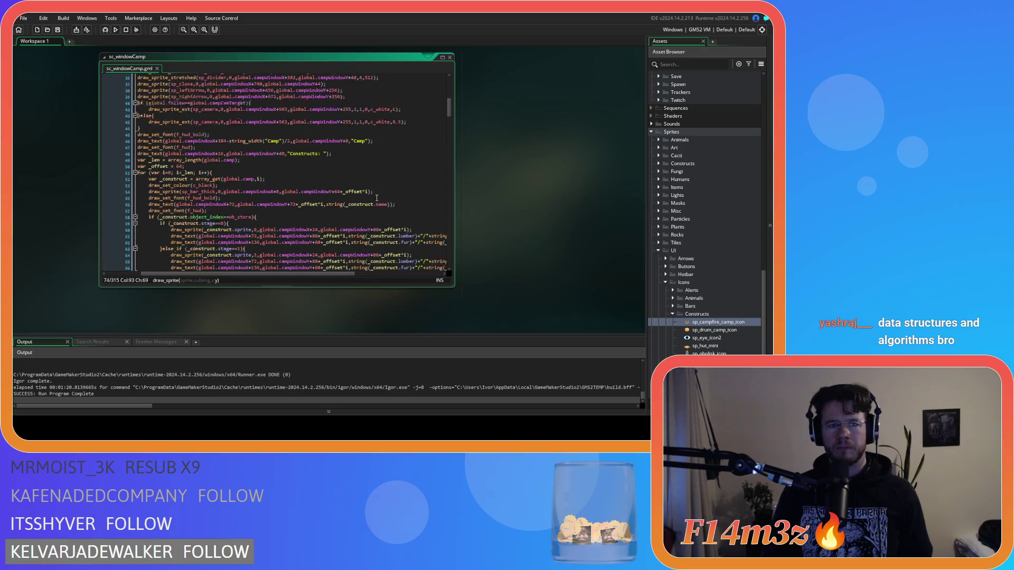
scroll(378, 199, up, 10)
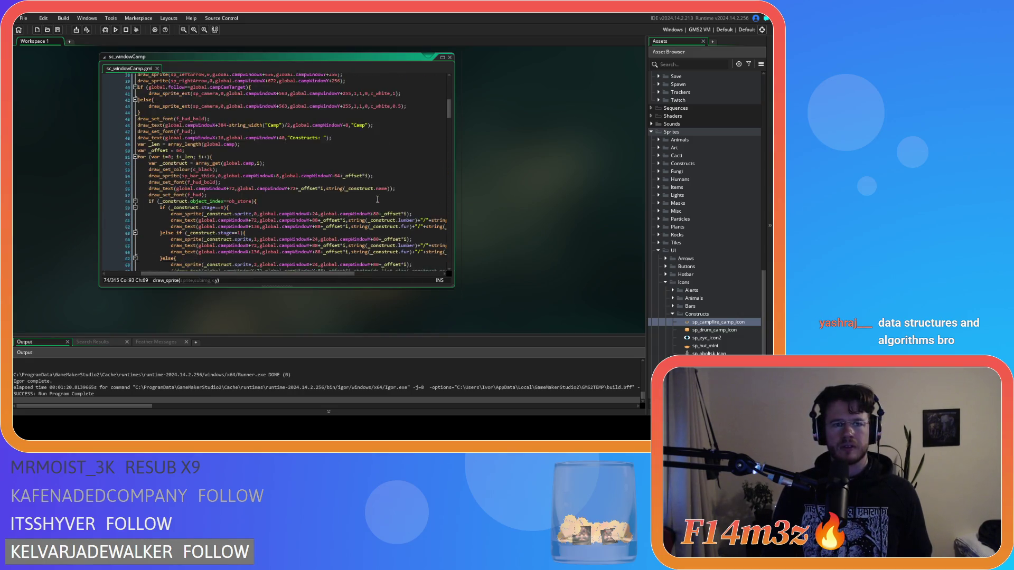
drag(302, 275, 264, 280)
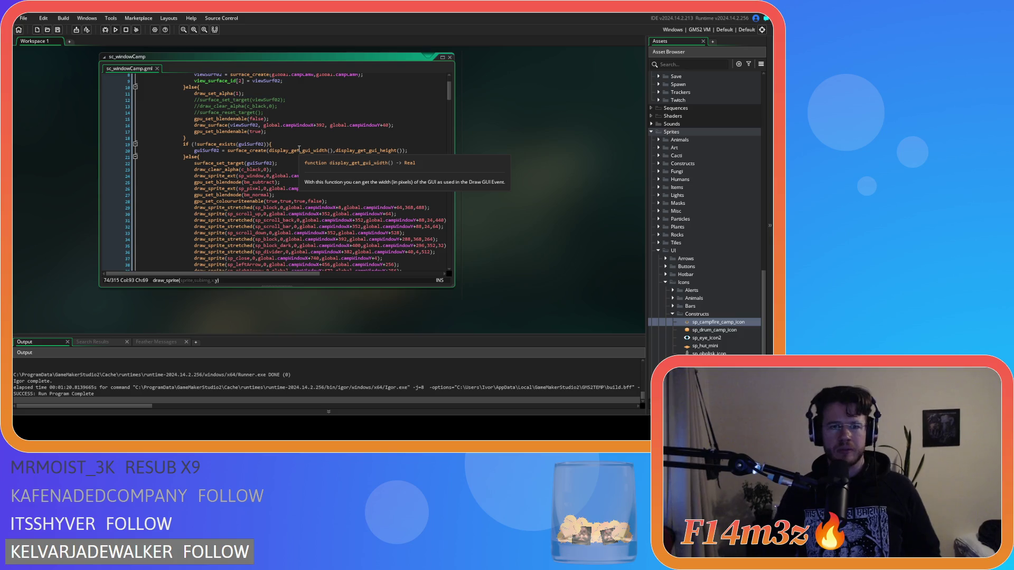
Step: Review the draw_sprite_stretched calls around line 28 and switch to the running game
click(290, 201)
scroll(315, 206, down, 2)
scroll(318, 178, down, 8)
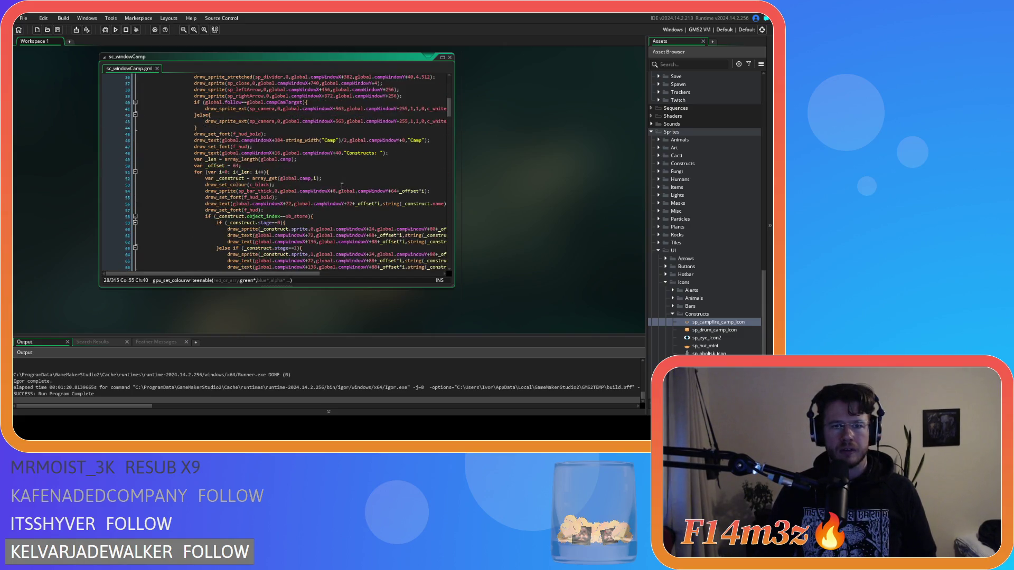
scroll(341, 186, up, 4)
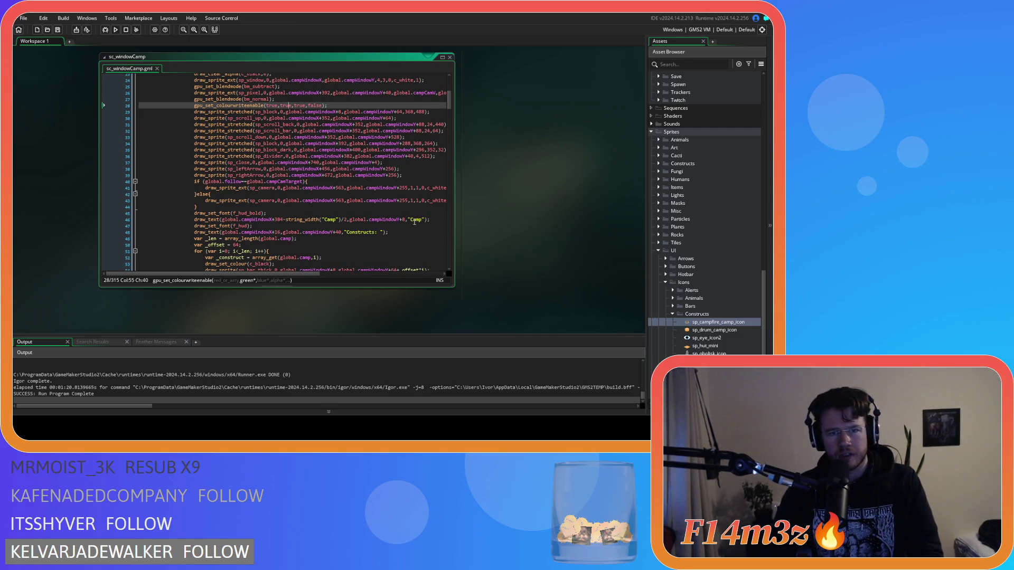
scroll(414, 222, up, 3)
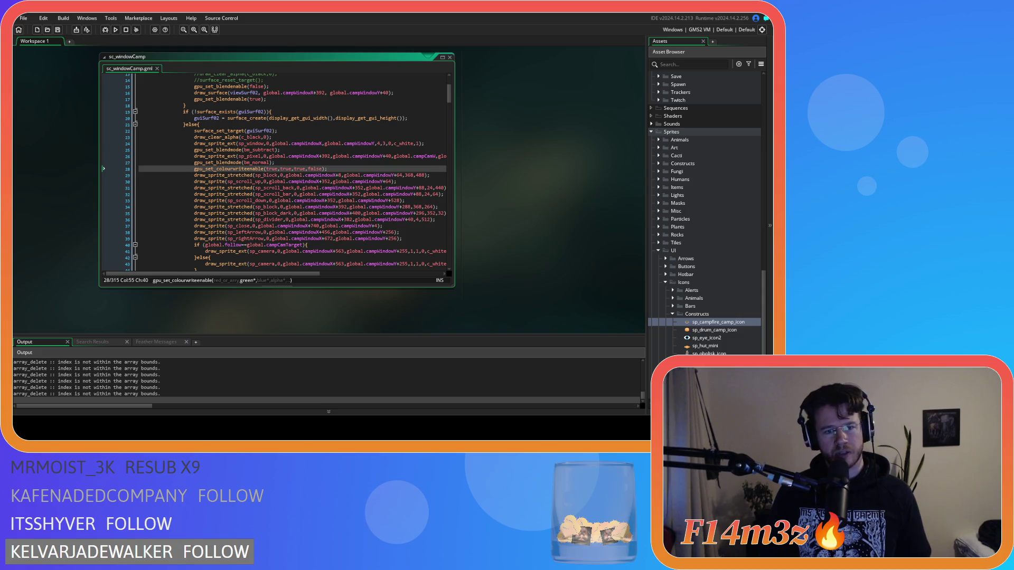
key(alt+Tab)
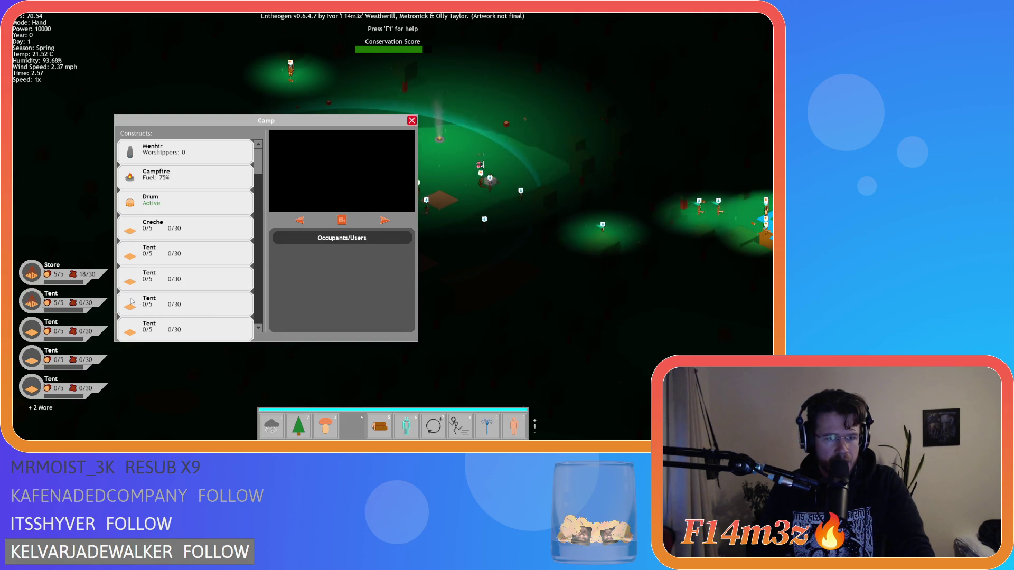
Step: Toggle the Drum to Inactive, pan the map, close the Camp window and quit the game
click(129, 202)
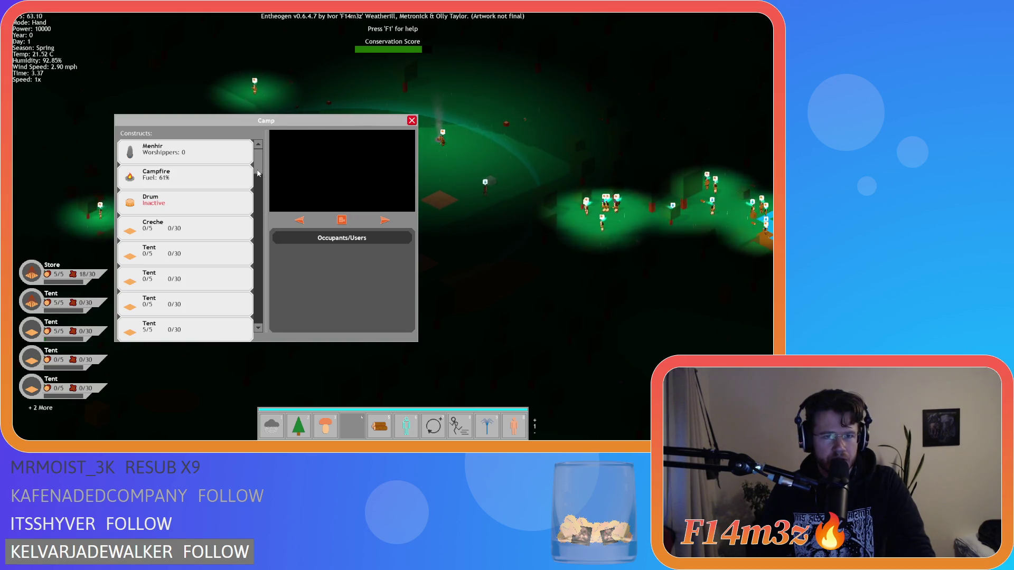
key(d)
key(d)
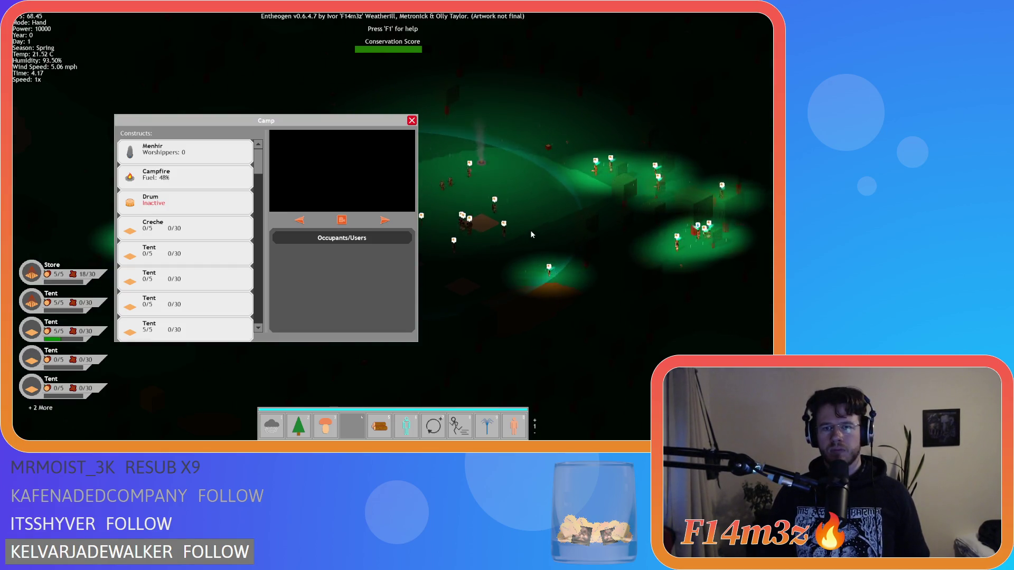
key(Escape)
key(Escape)
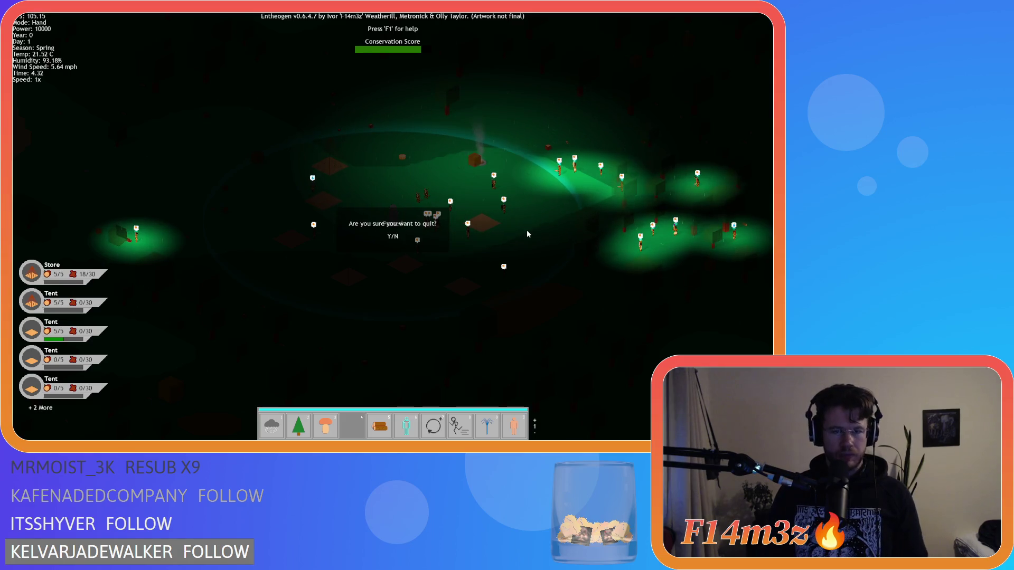
key(y)
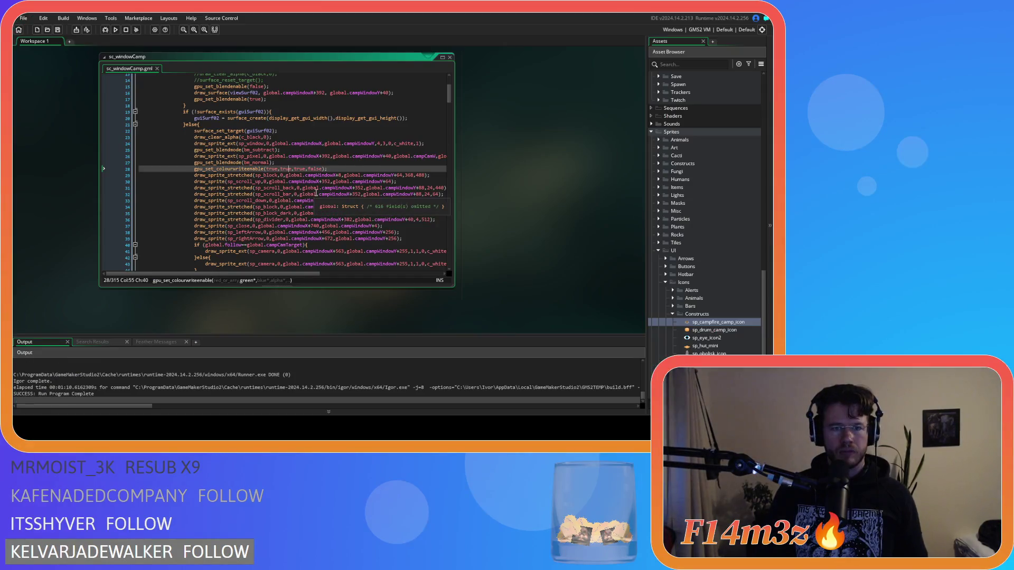
click(316, 194)
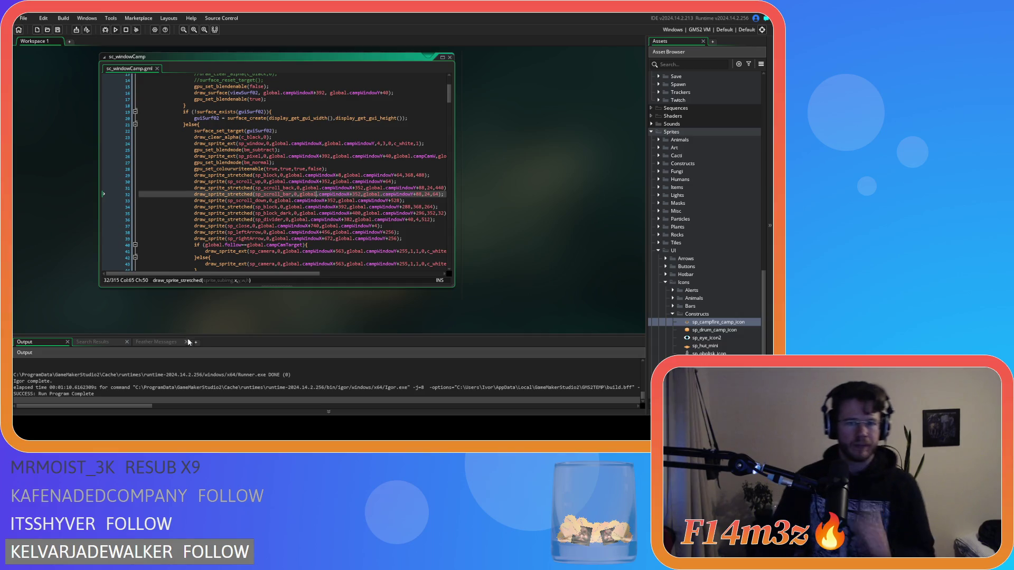
text(_stretched)
Step: Change the sp_block call on line 29 to vertical offset 16 and height 448, and save
click(311, 219)
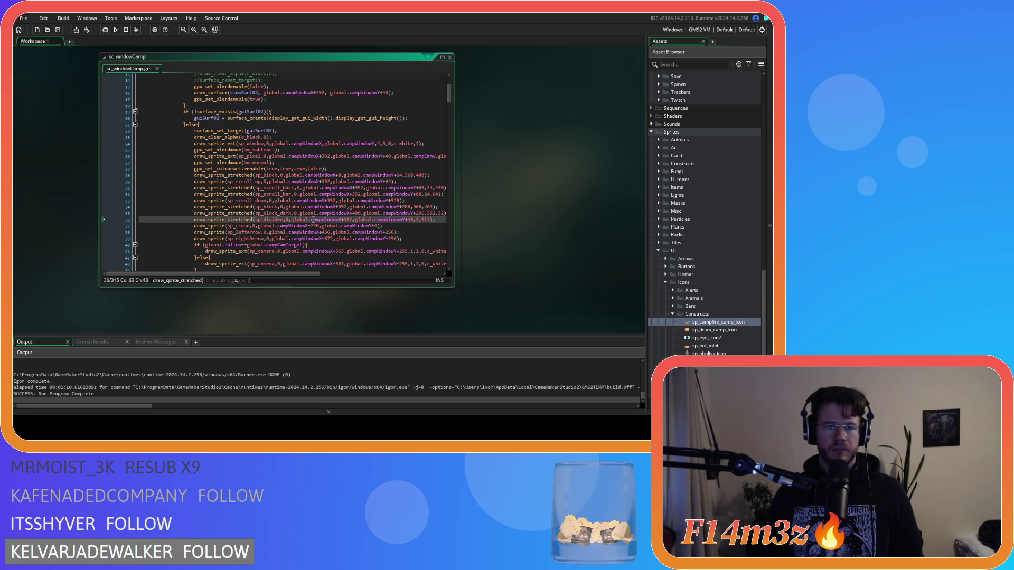
scroll(306, 218, up, 4)
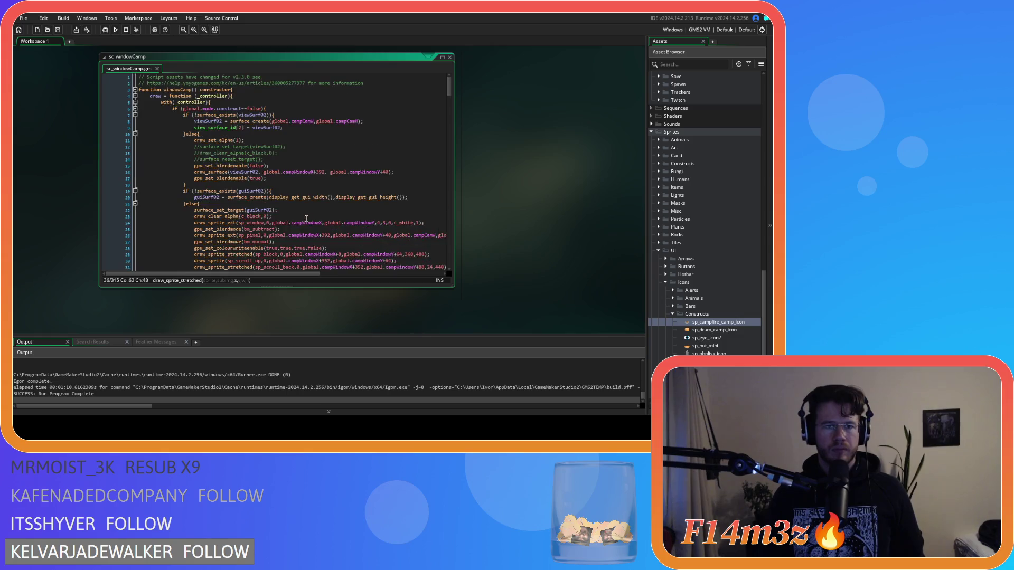
scroll(320, 211, down, 3)
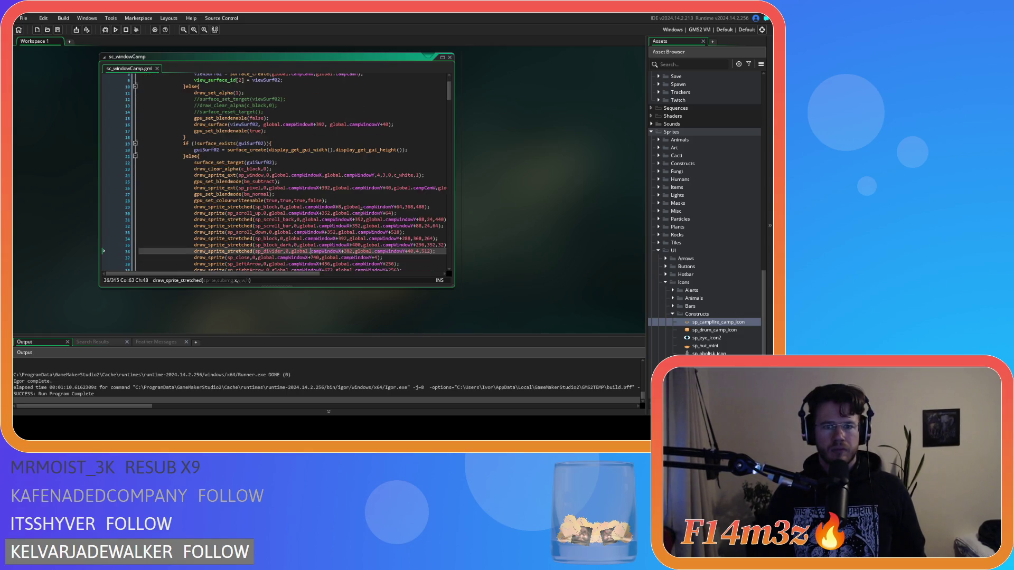
scroll(376, 214, up, 3)
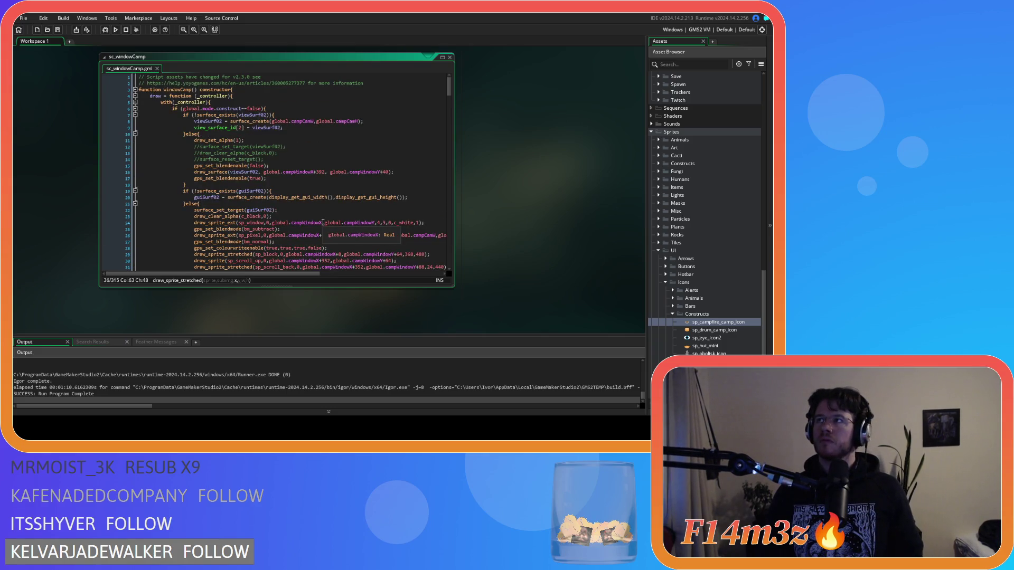
scroll(323, 222, down, 2)
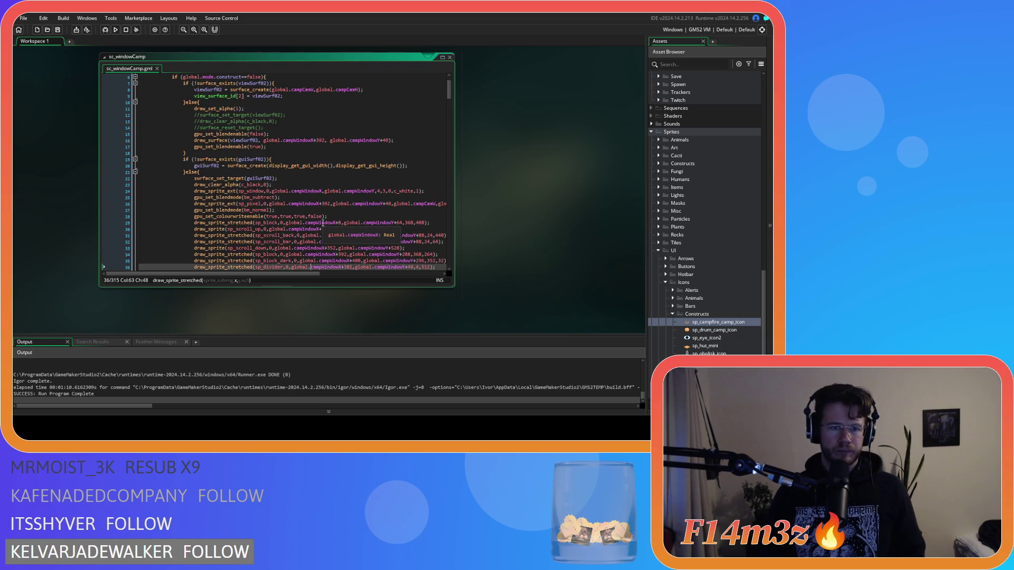
scroll(323, 222, down, 3)
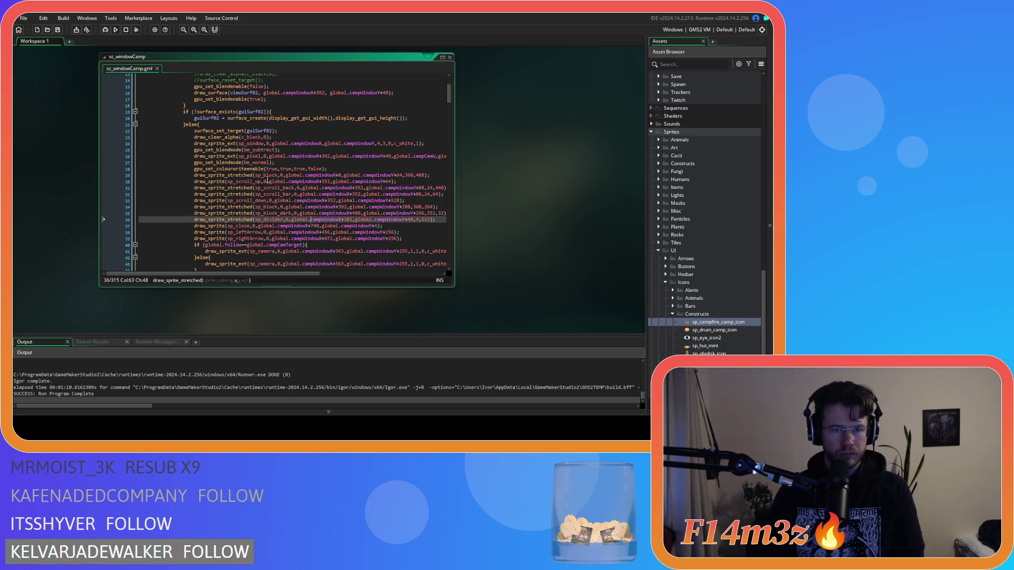
click(268, 176)
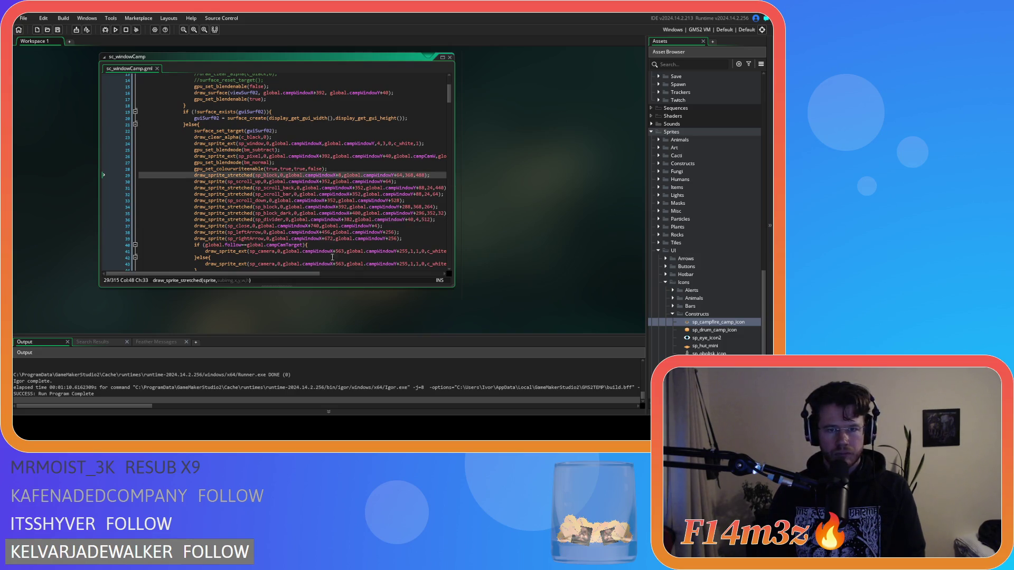
double_click(398, 175)
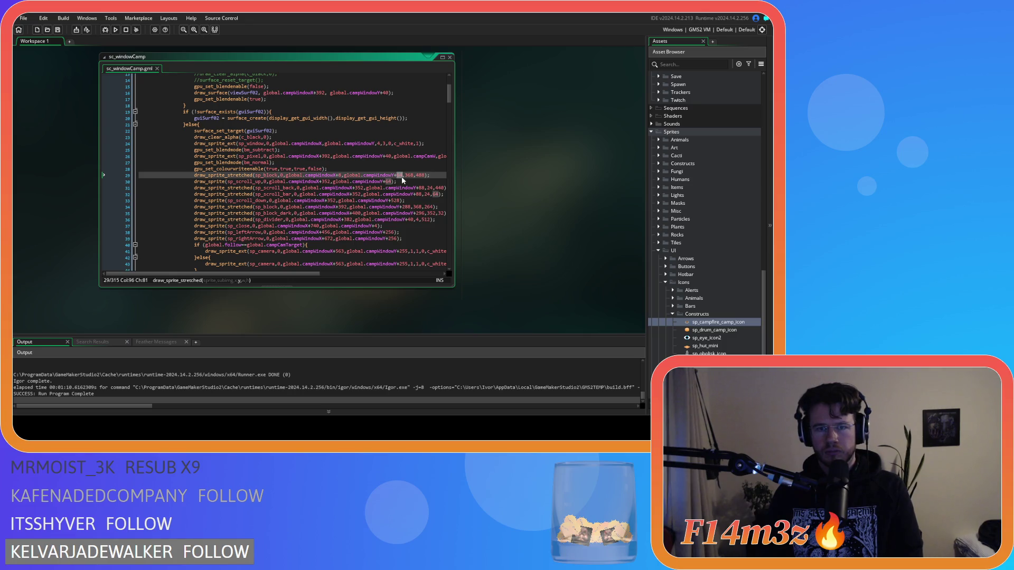
text(16)
double_click(423, 174)
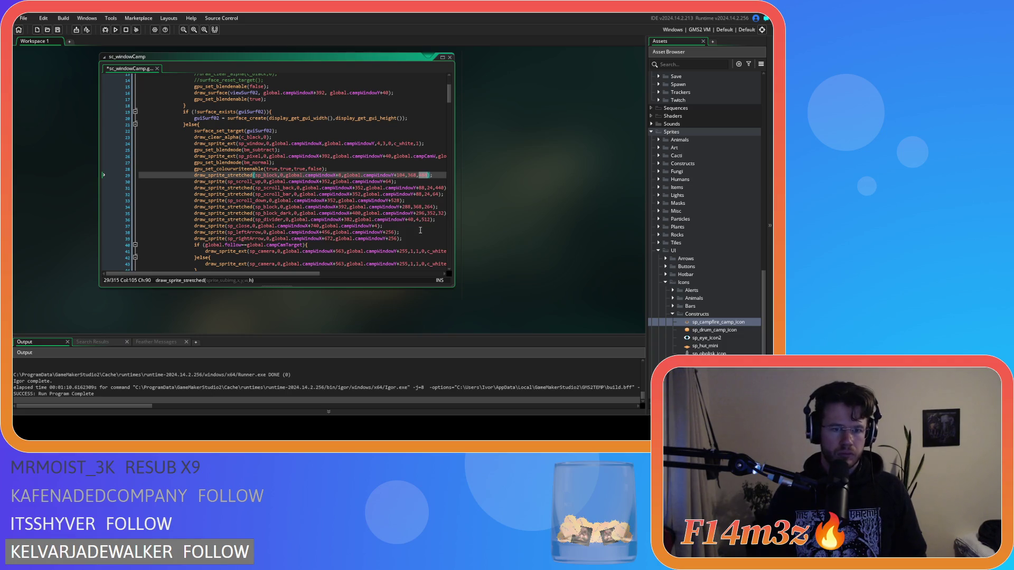
text(448)
key(ctrl+s)
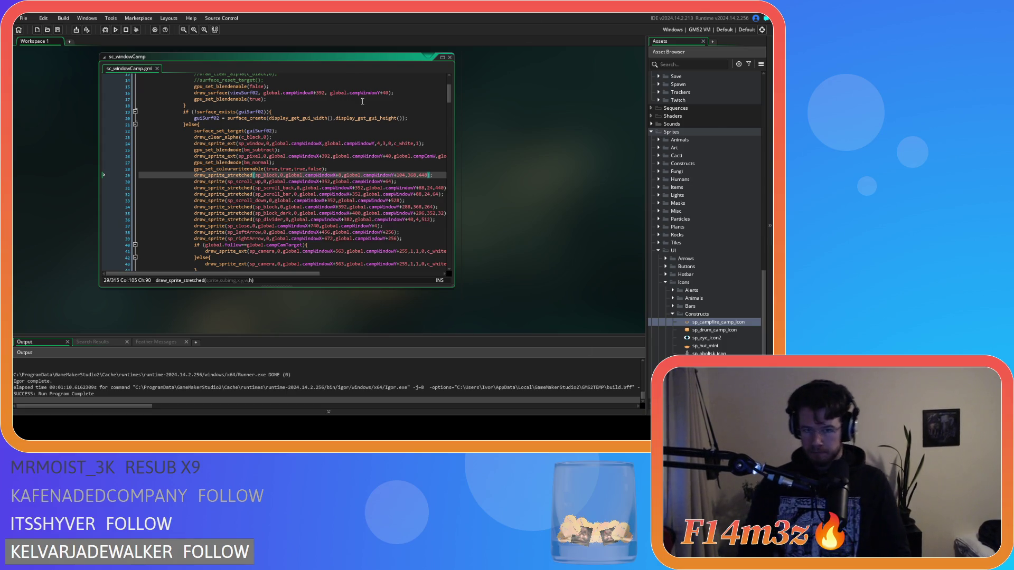
Step: Change the scroll-down arrow offset on line 33 from 528 to 488 and save
click(434, 187)
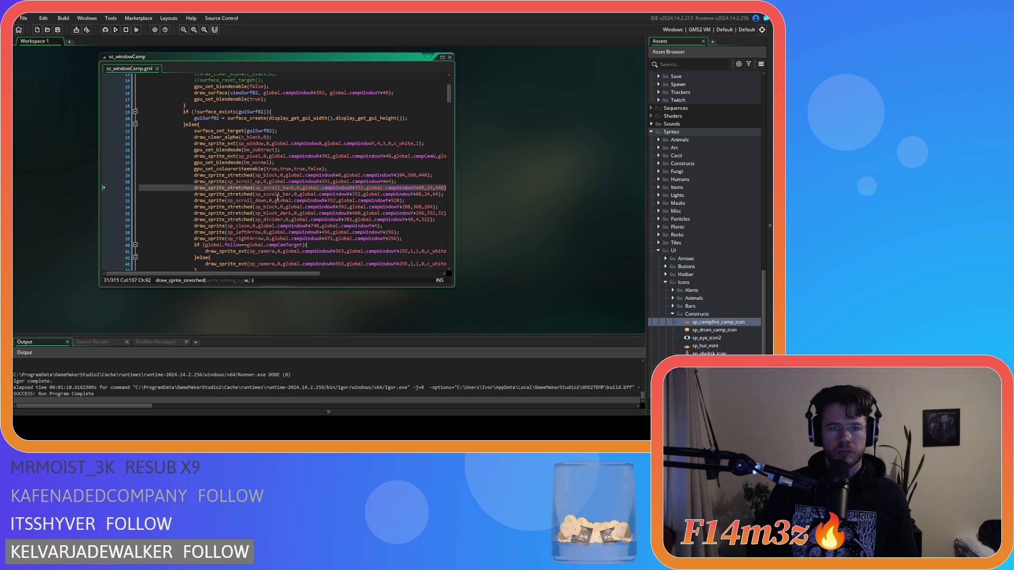
click(395, 201)
double_click(395, 201)
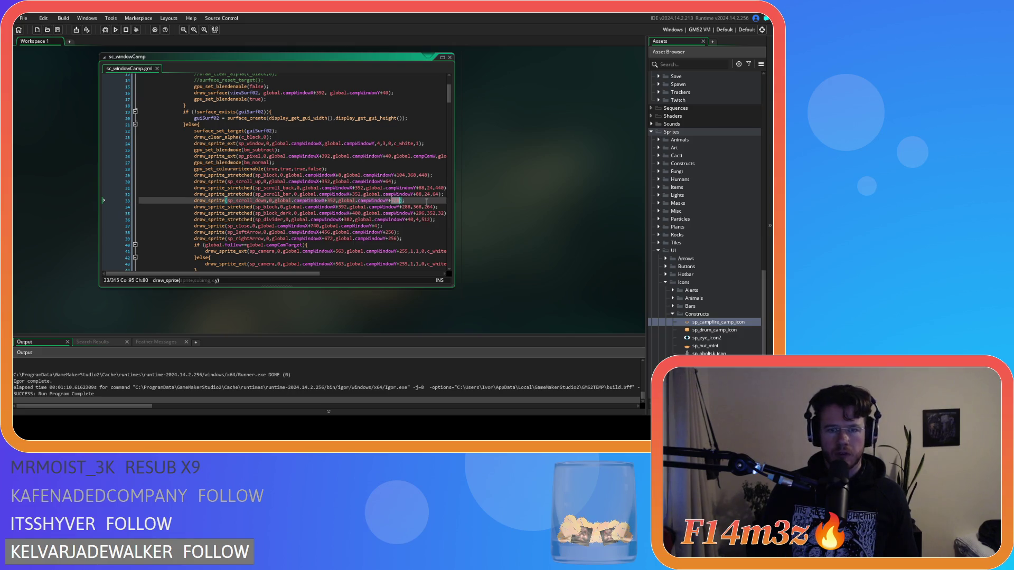
text(488)
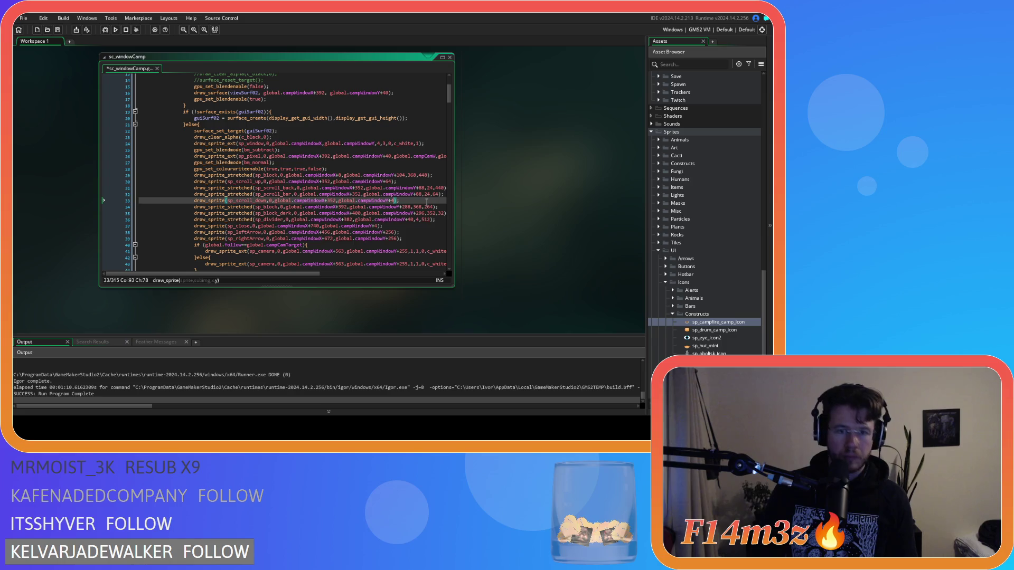
key(ctrl+s)
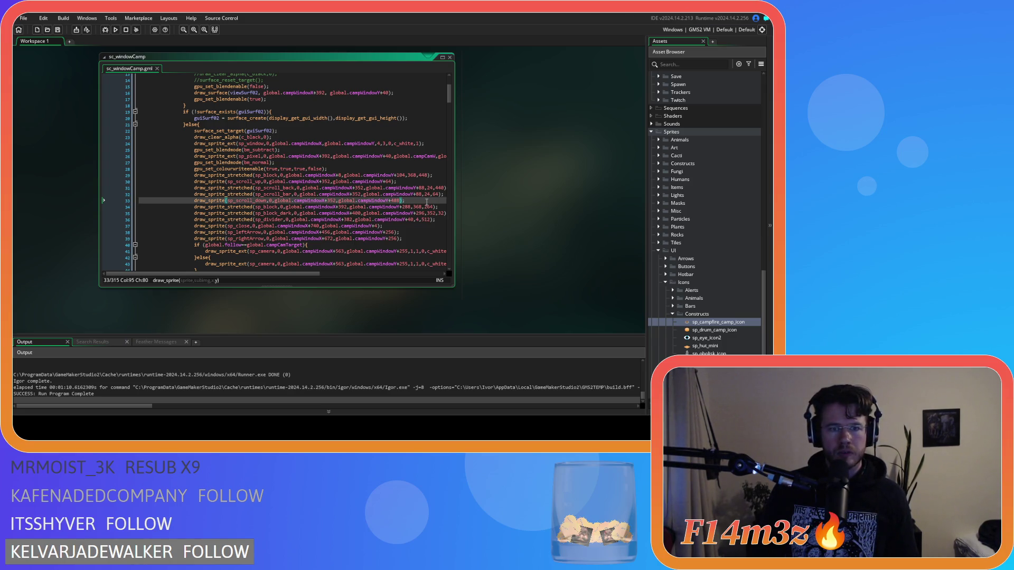
Step: Select the scroll track's 440 height on line 31, then build and run the game
click(436, 188)
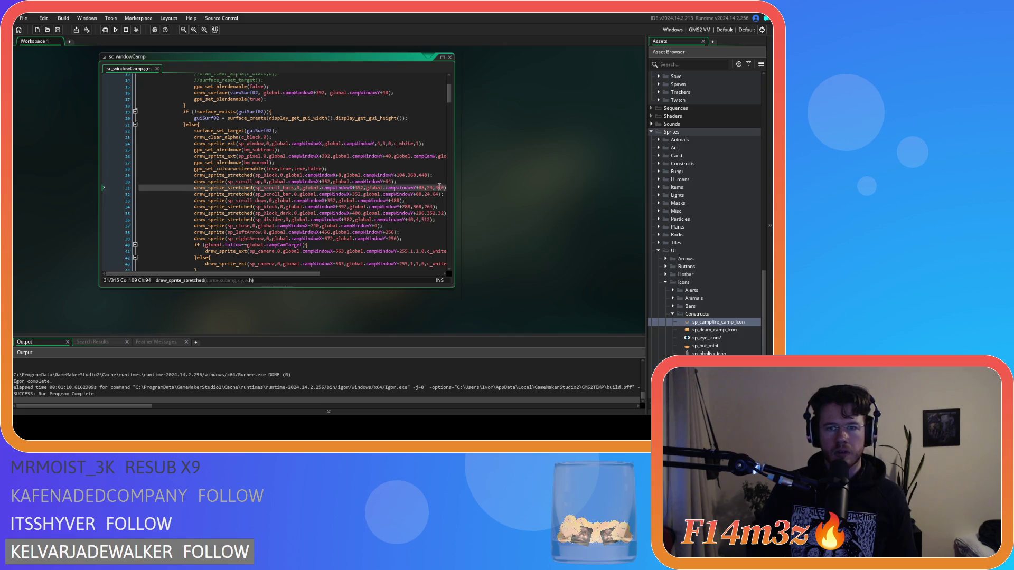
double_click(442, 188)
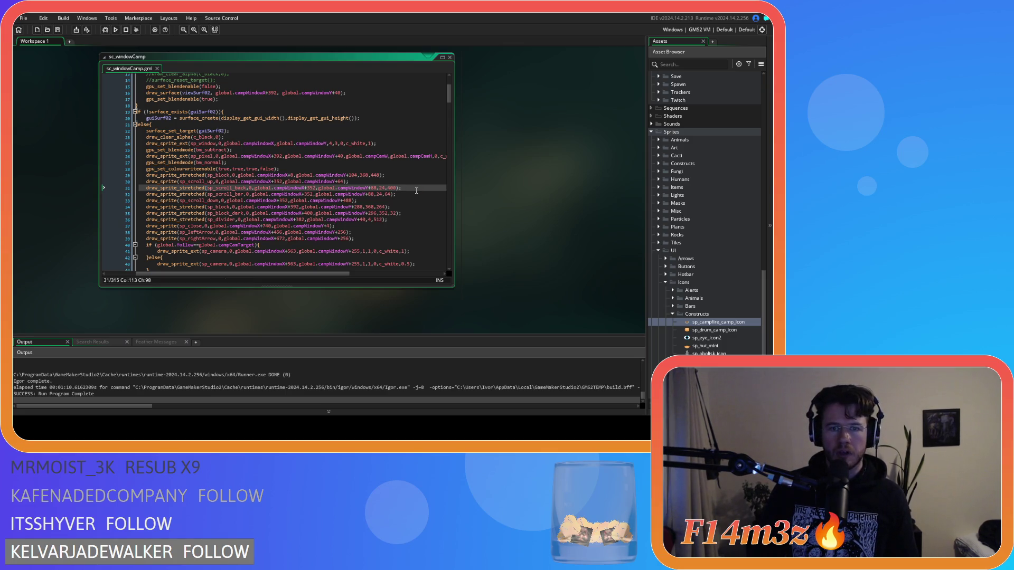
text(00);)
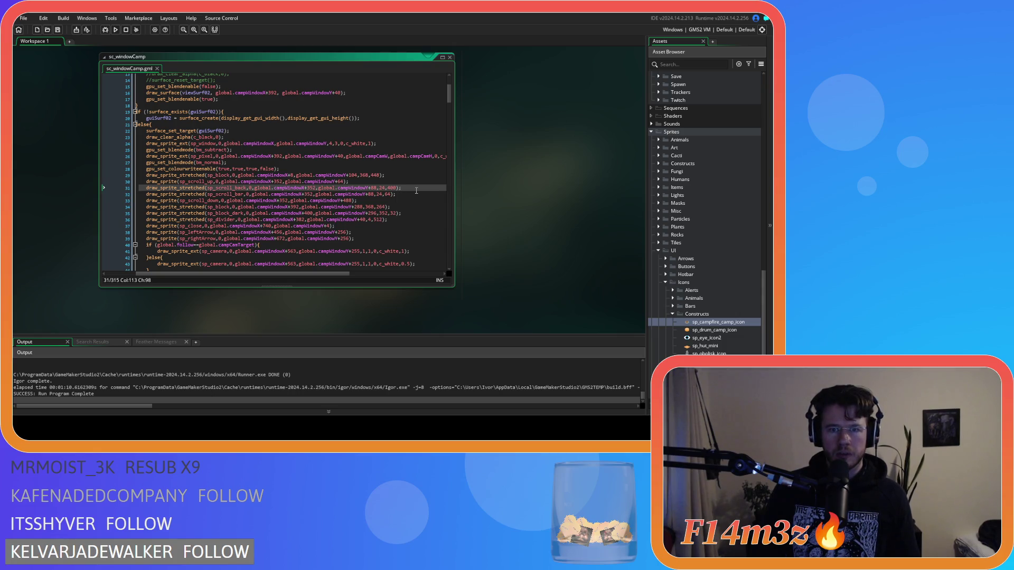
key(F5)
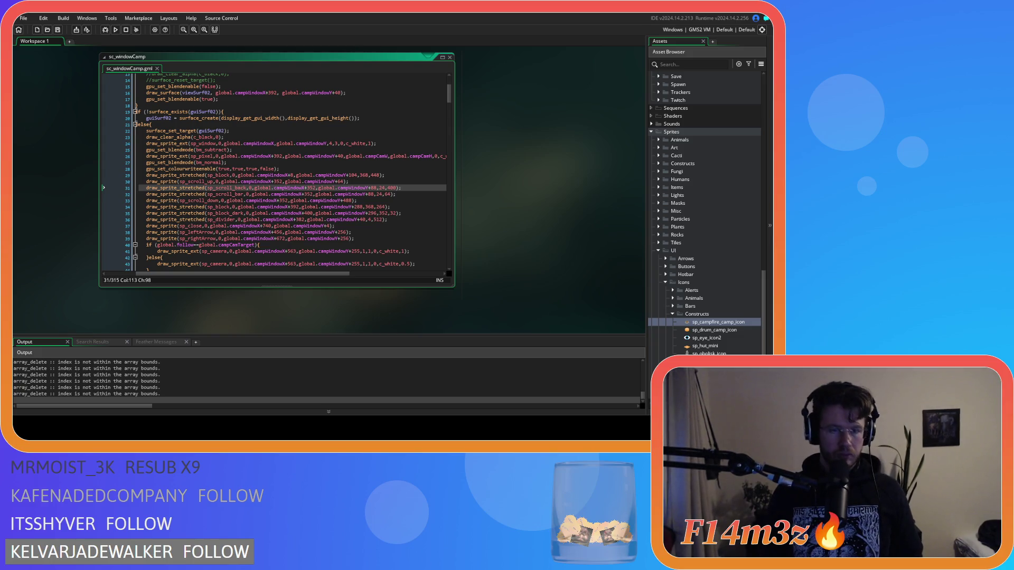
key(alt+Tab)
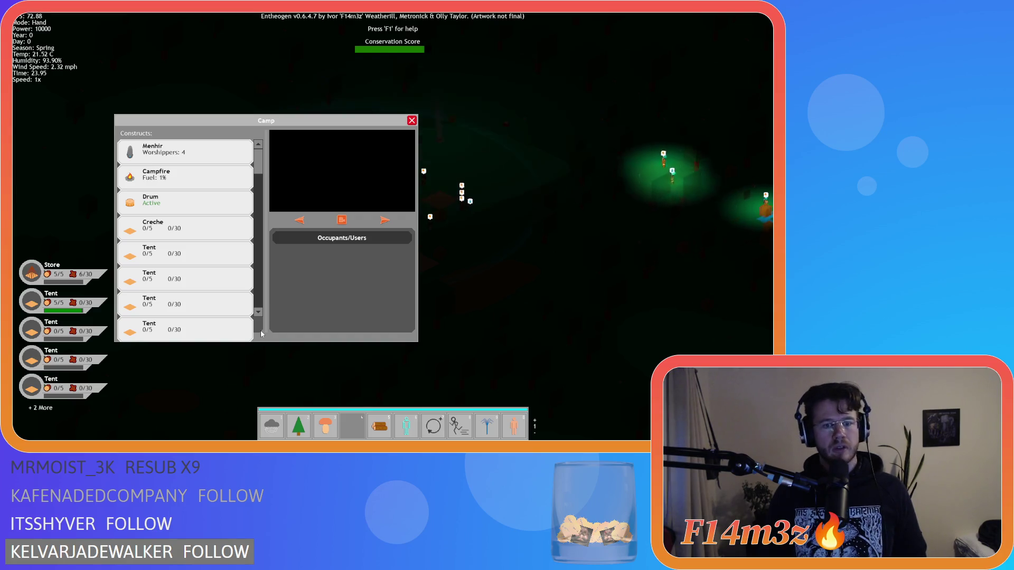
Step: Close the Camp window, confirm quitting Entheogen, and go to the sp_block call on line 29
key(Escape)
key(Escape)
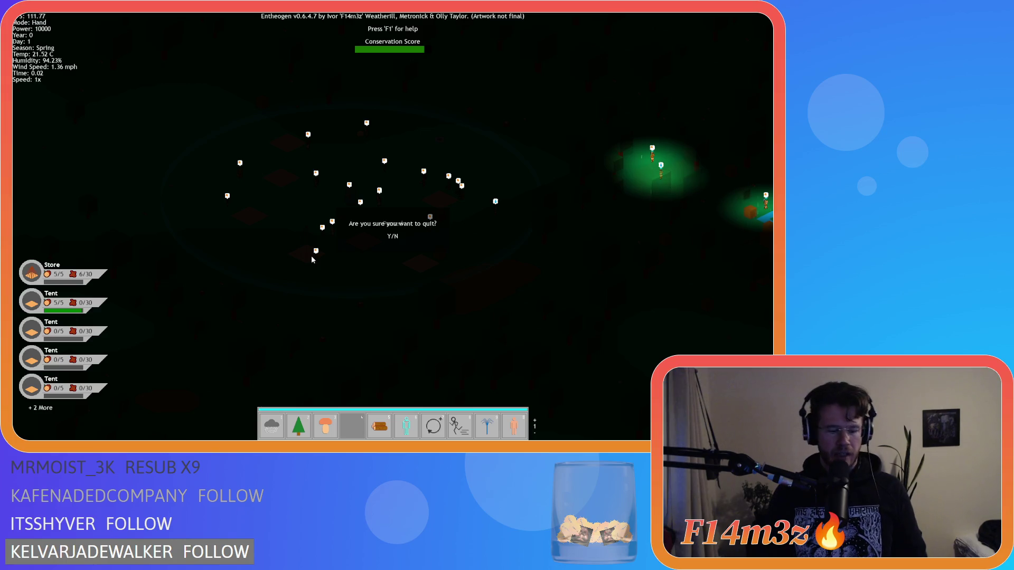
key(y)
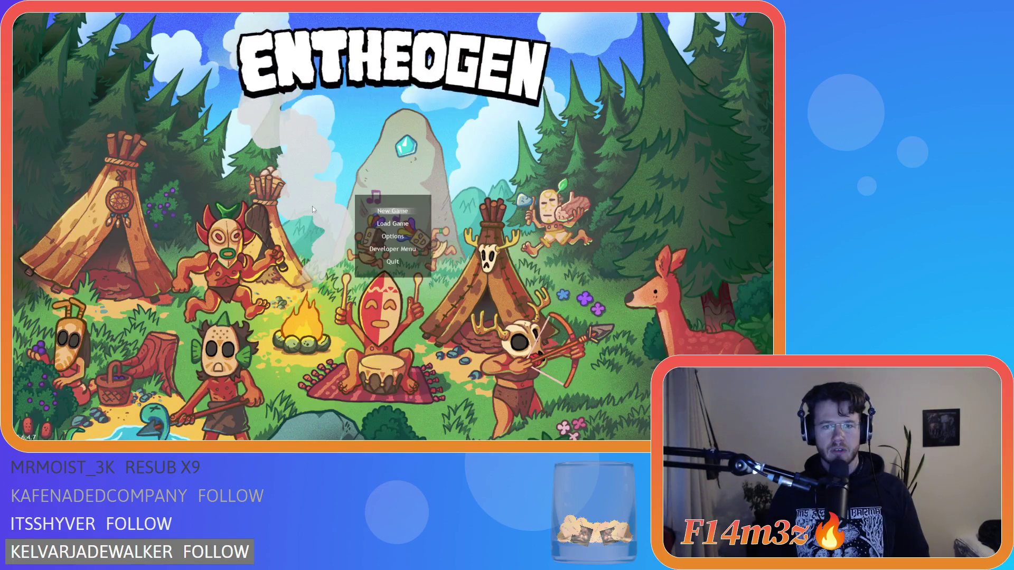
click(312, 175)
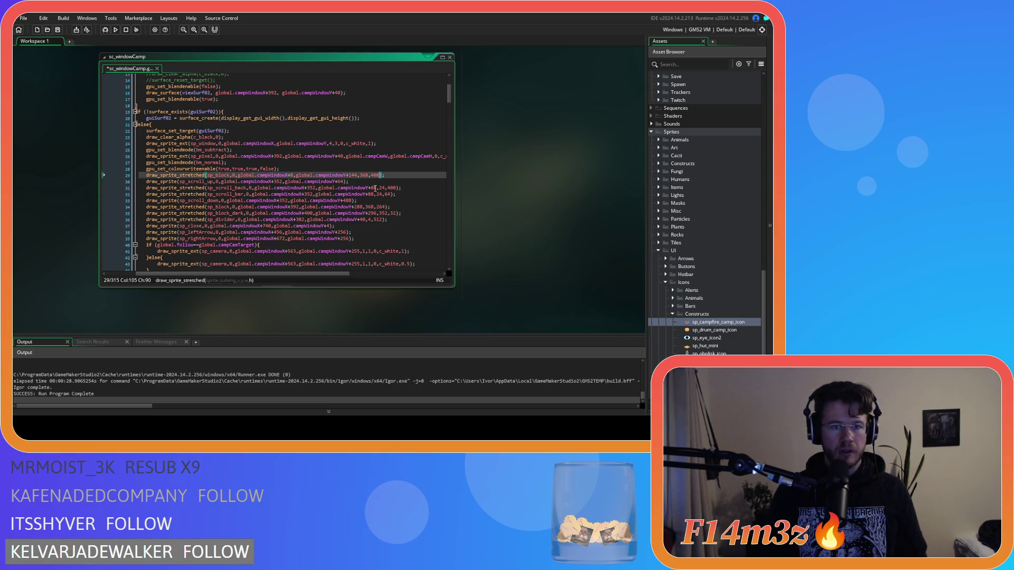
Step: Rebuild and relaunch Entheogen with F5, then switch to the running game
key(F5)
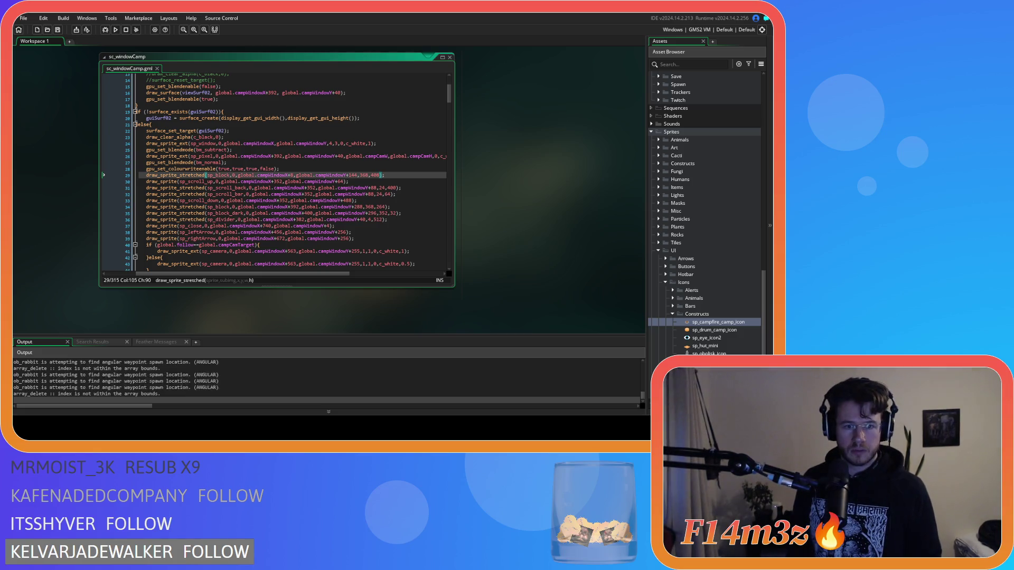
key(alt+Tab)
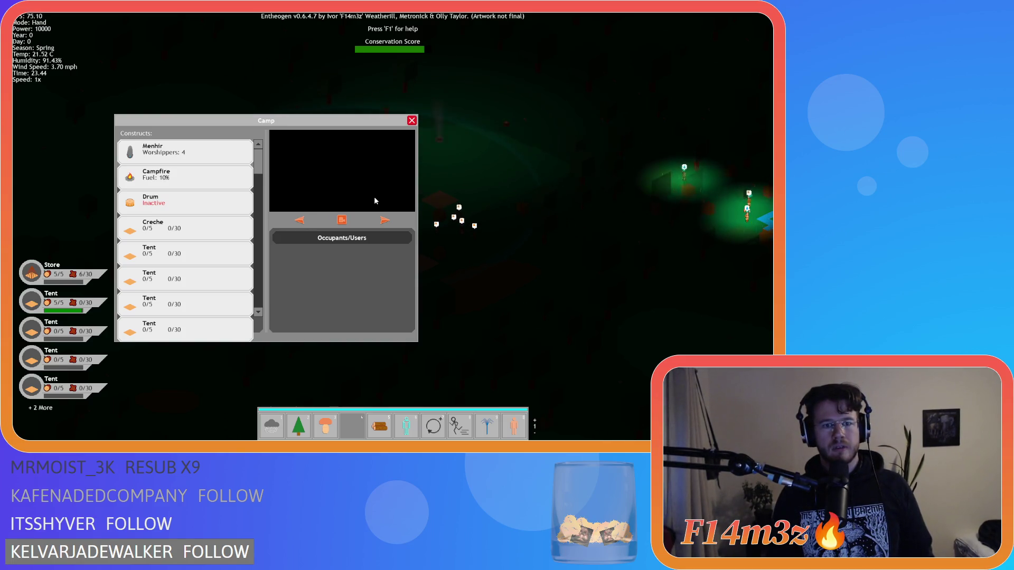
Step: Close the Camp window showing the Drum as Inactive and confirm quitting Entheogen
key(Escape)
key(Escape)
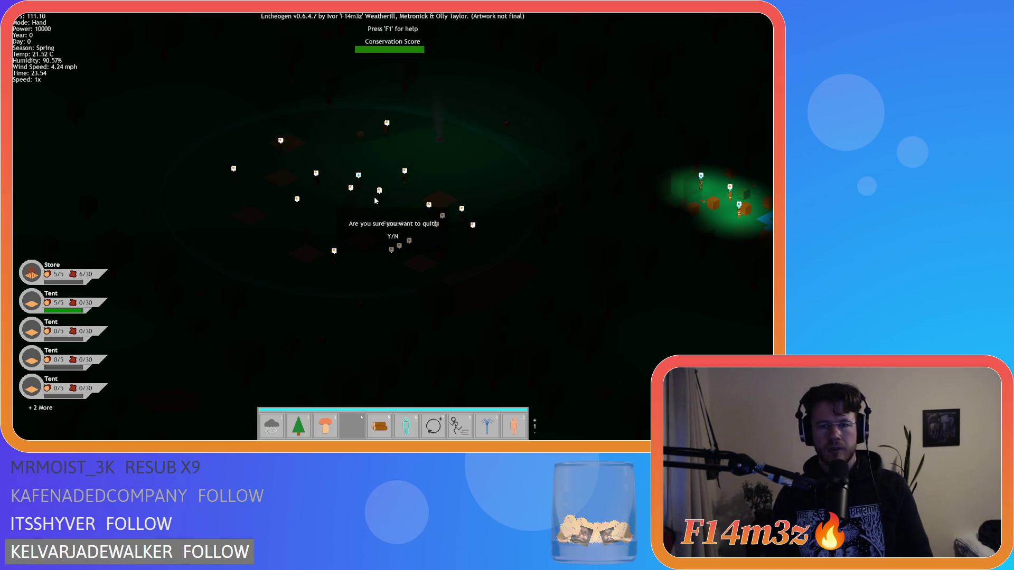
key(y)
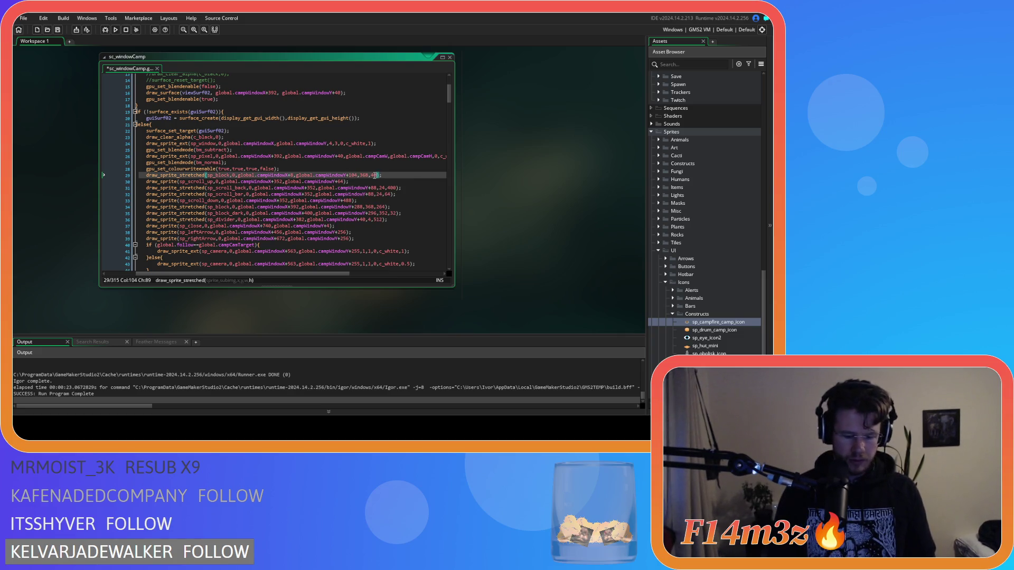
Step: Change line 29's block panel offset from 104 to 64, then rebuild and run the game
key(Left)
key(Left)
key(Left)
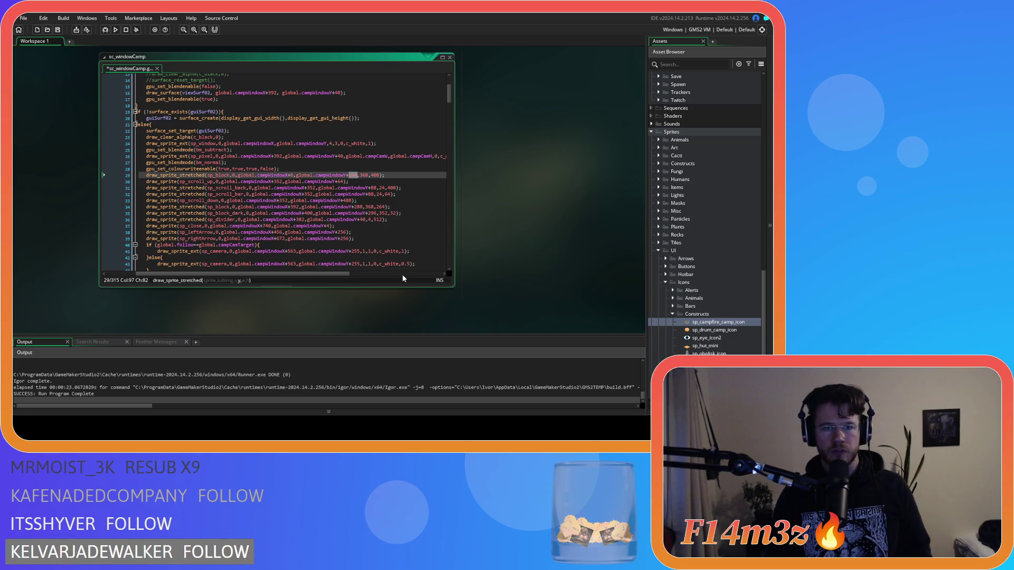
text(64)
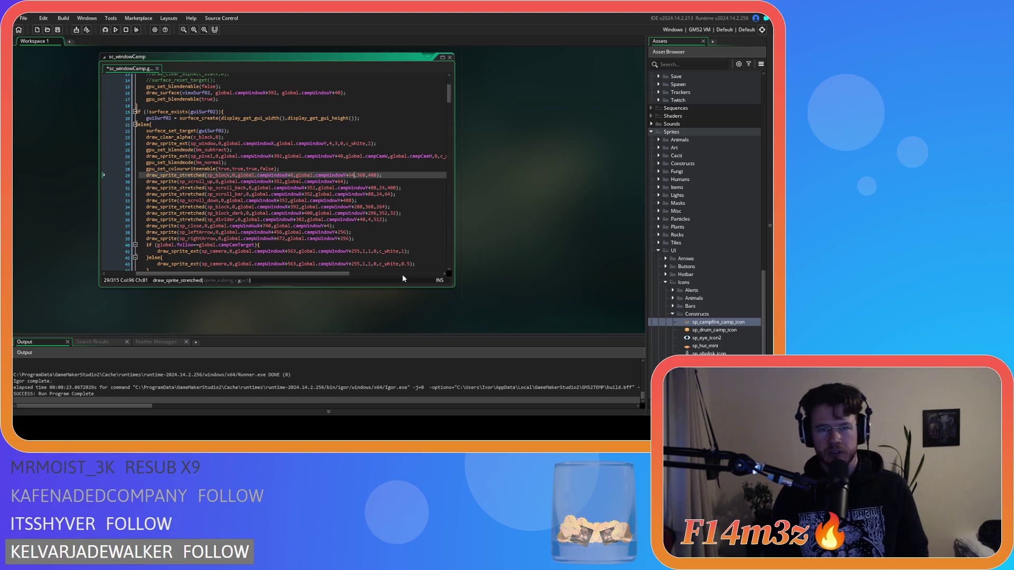
key(F5)
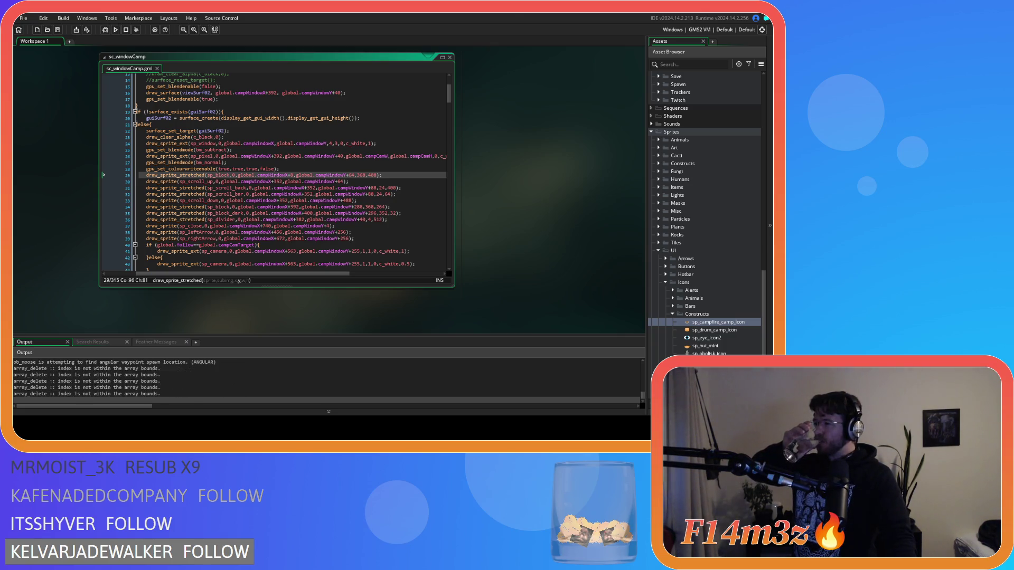
key(alt+Tab)
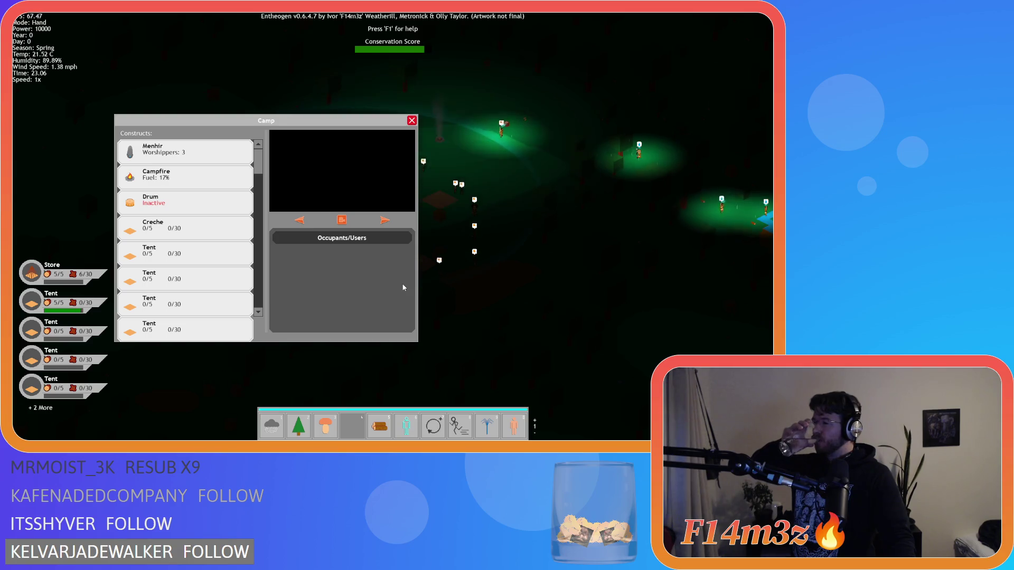
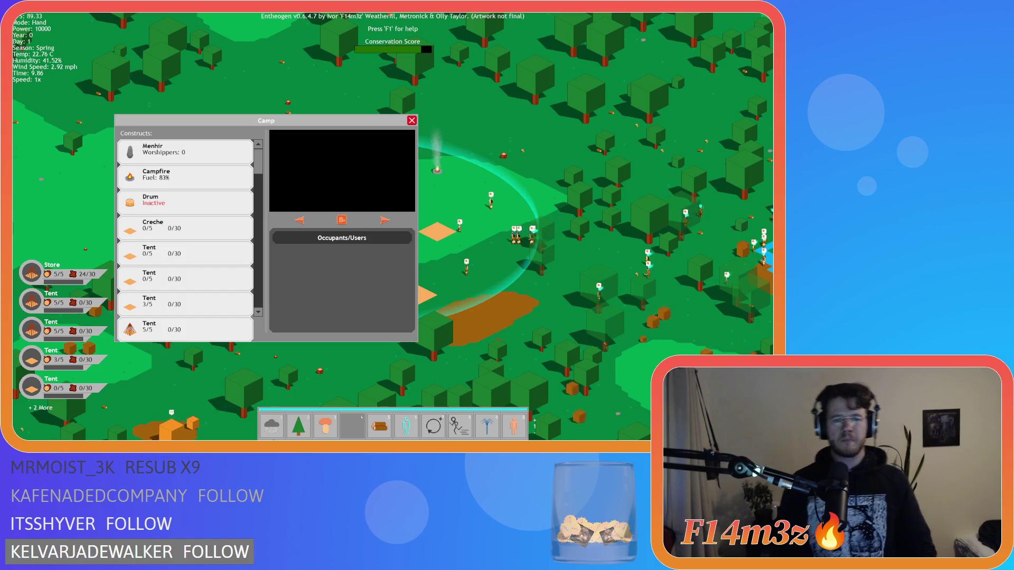
Step: Move the camera to the camp, close the Camp window and bring up the quit prompt
click(188, 288)
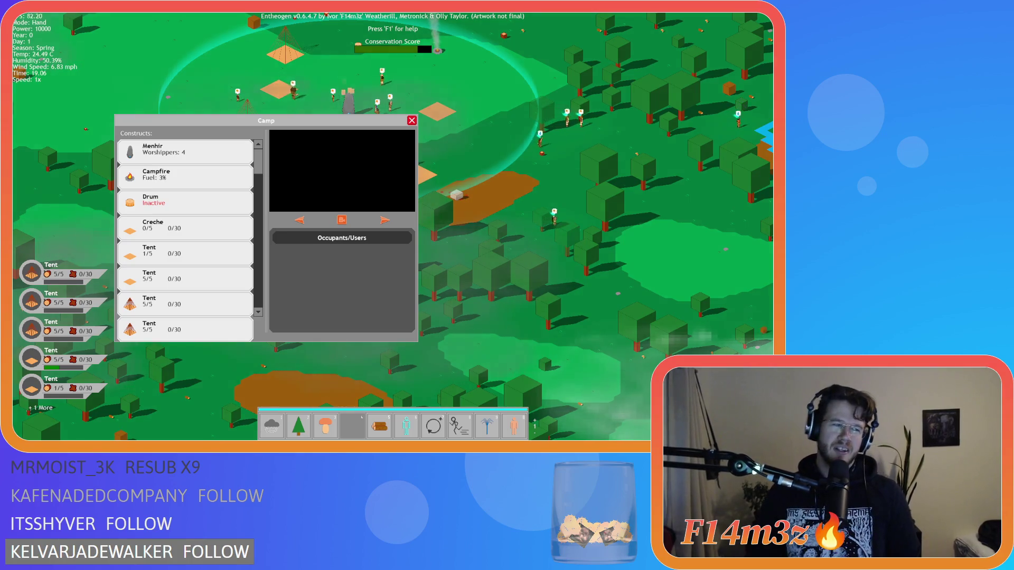
key(a)
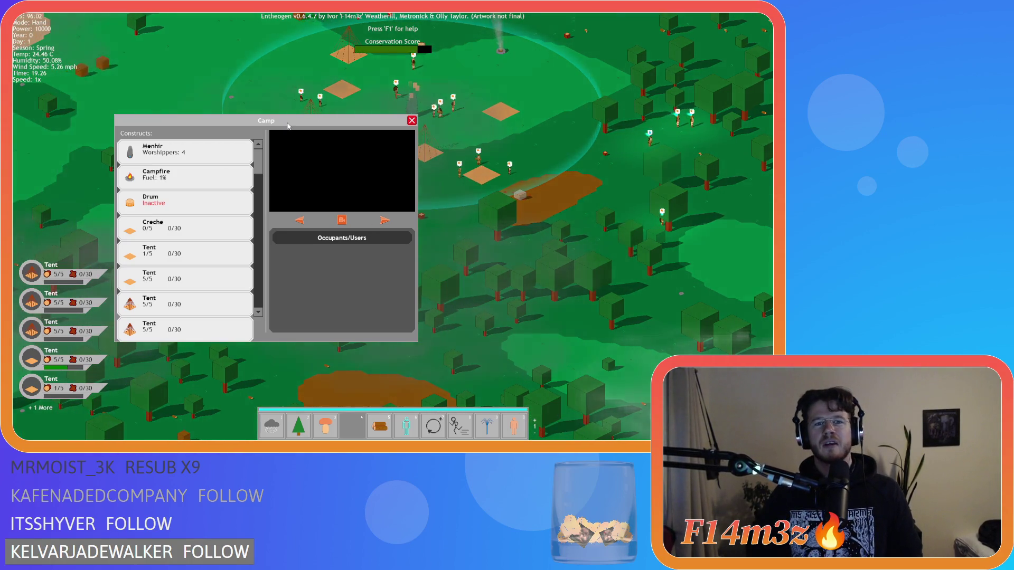
key(d)
key(Escape)
key(Escape)
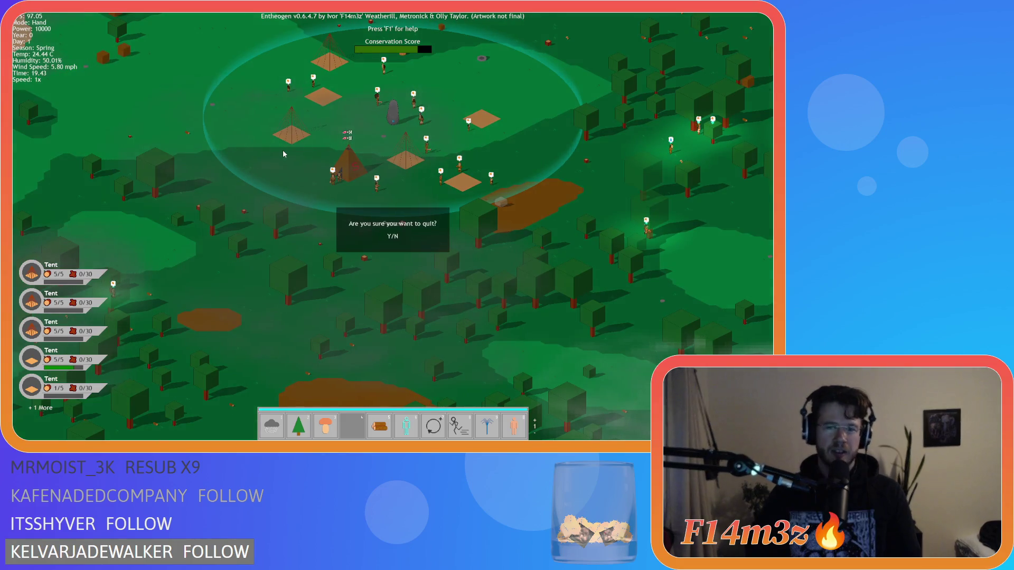
Step: Confirm quitting, then undo the sprite size edits on lines 29–33, restoring line 31 to 440
key(y)
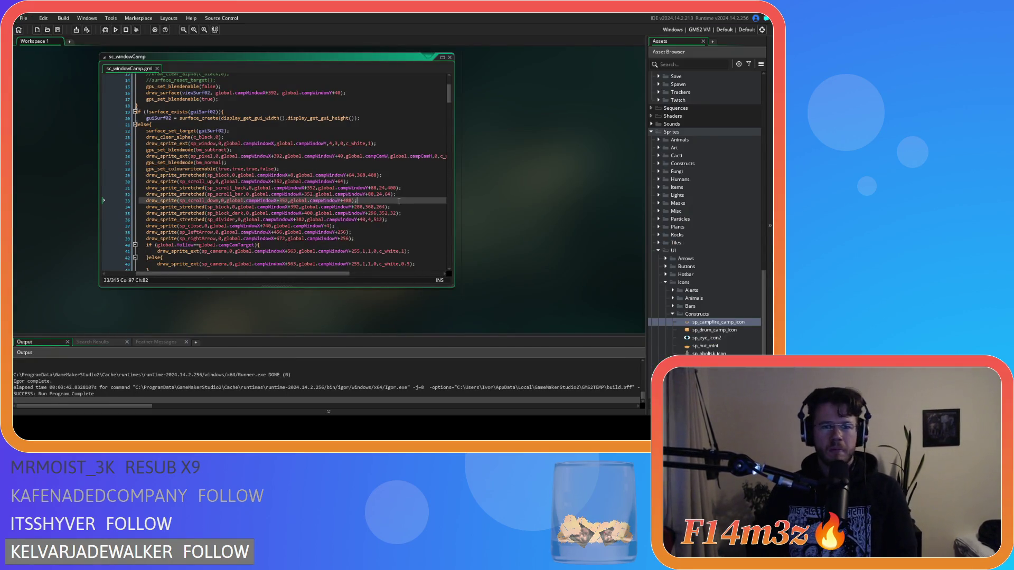
key(ctrl+z)
key(ctrl+z)
key(ctrl+z)
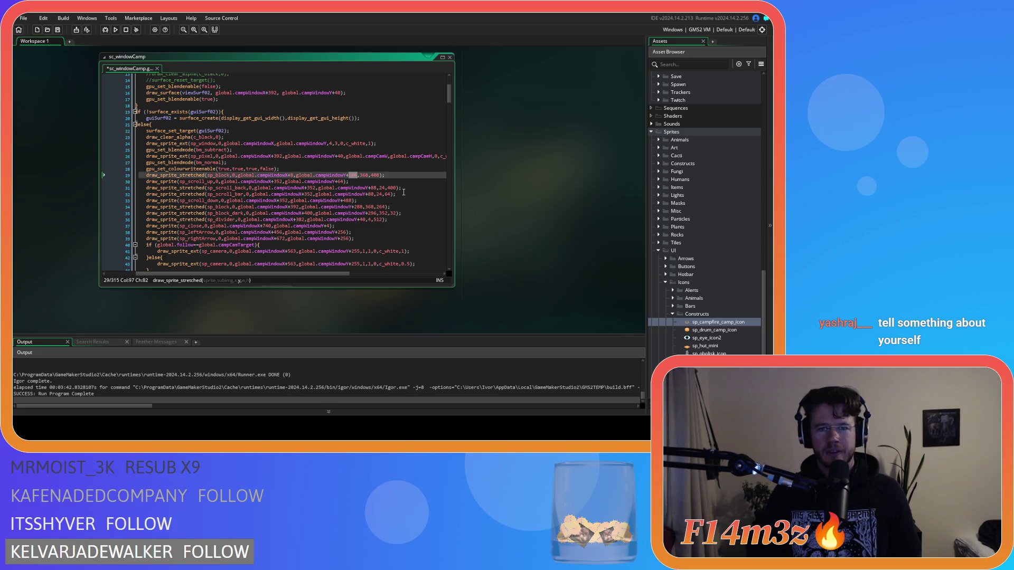
key(ctrl+z)
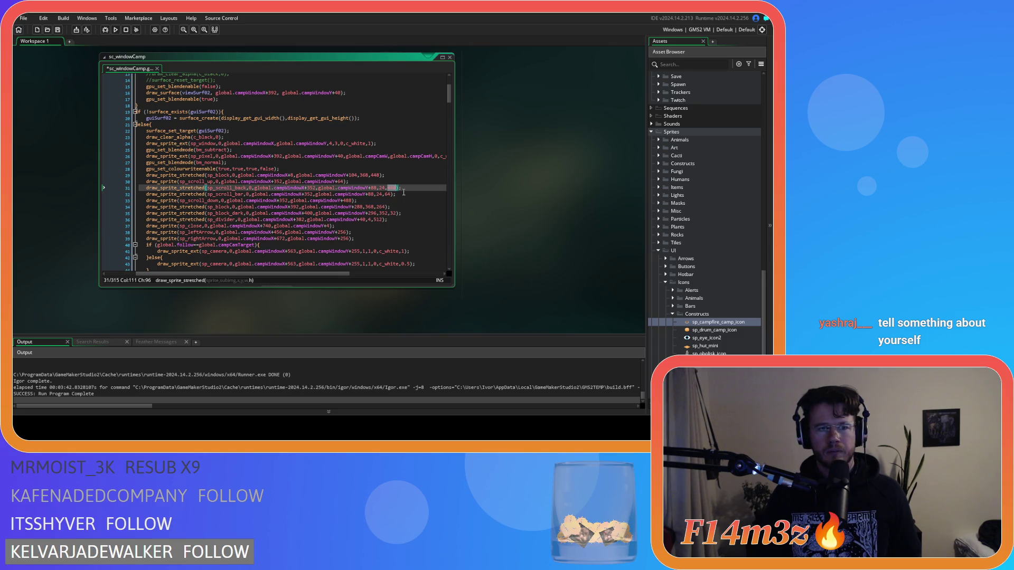
key(ctrl+z)
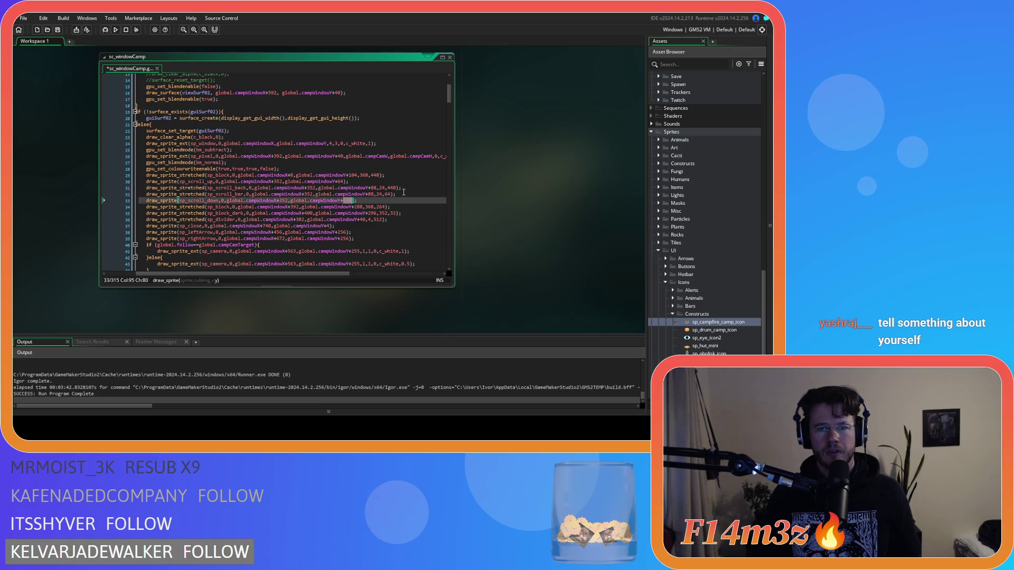
key(ctrl+z)
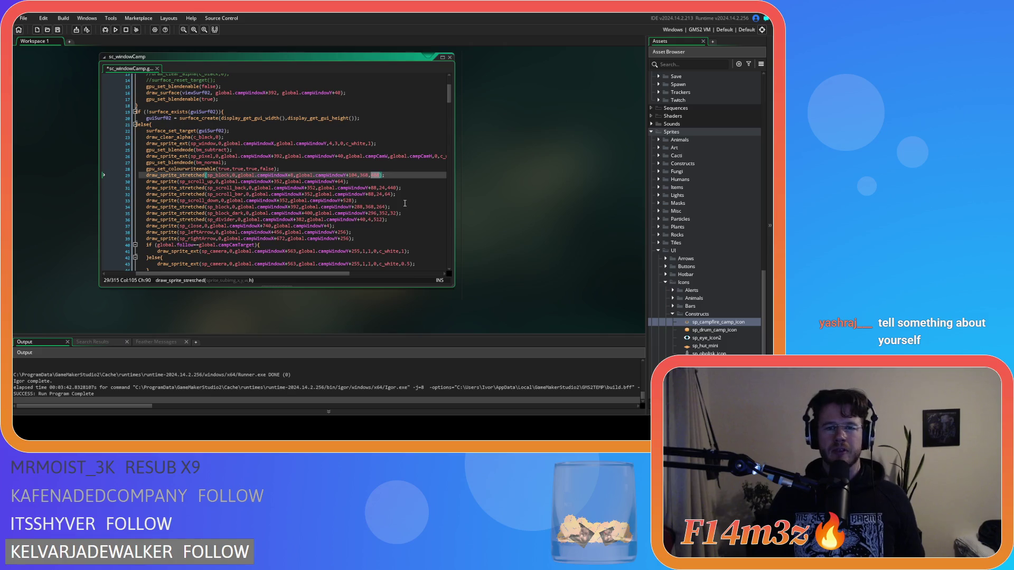
key(ctrl+z)
key(ctrl+z)
key(ctrl+z)
Step: Check lines 29–30 of sc_windowCamp and rebuild and run the game with F5
click(359, 182)
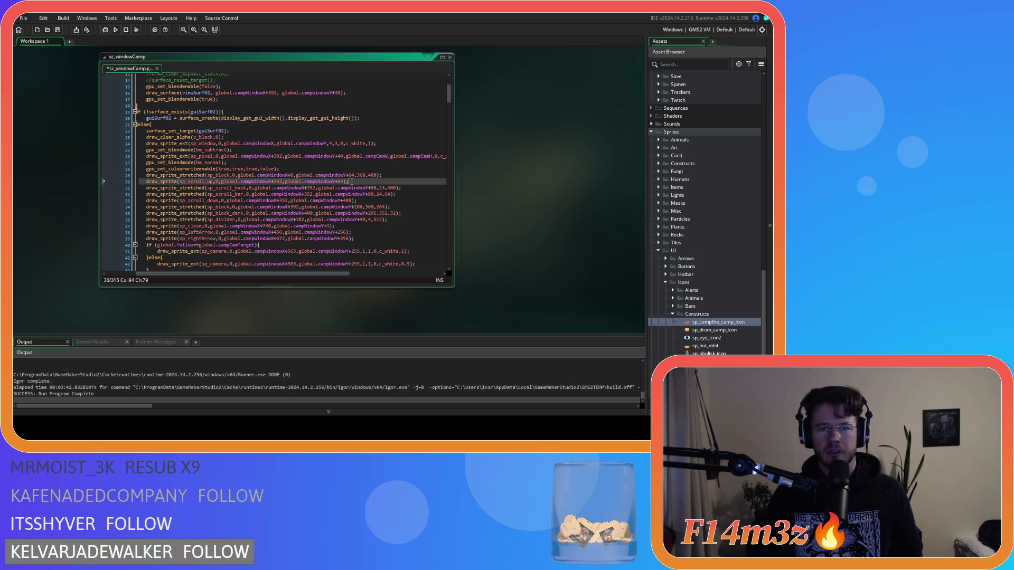
click(352, 176)
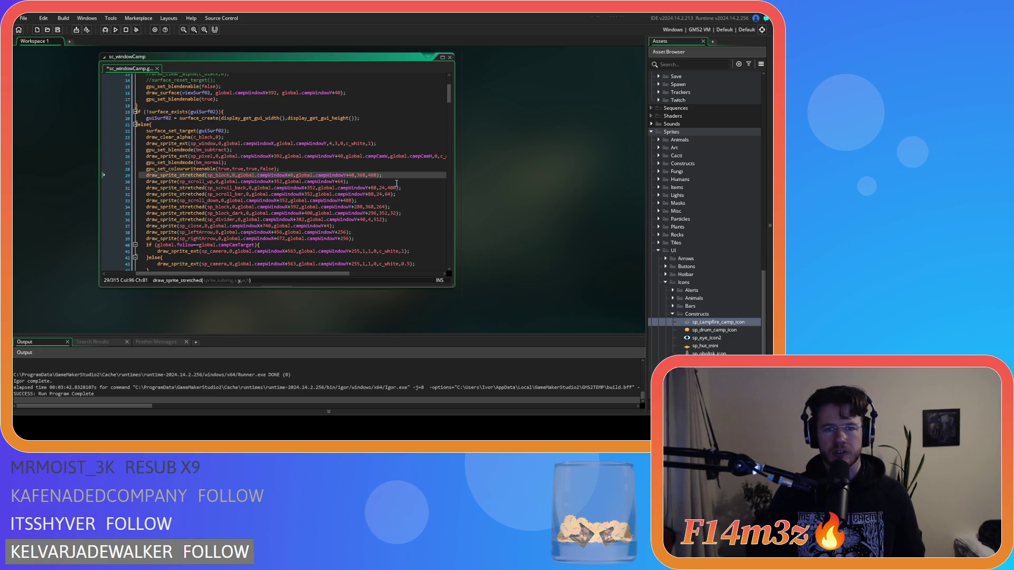
key(F5)
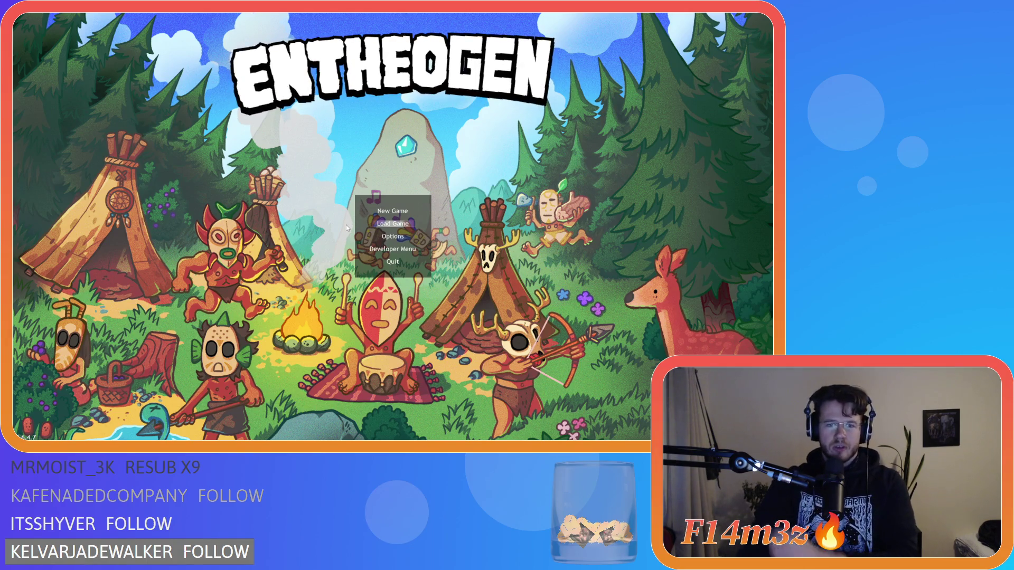
Step: Load the quick-saved game and pan the map view around
key(Return)
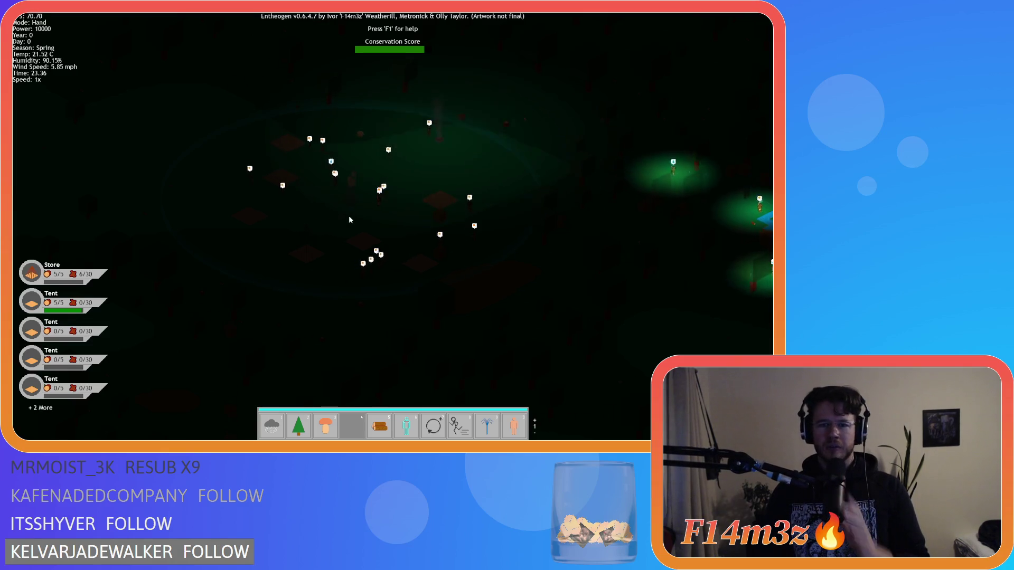
key(a)
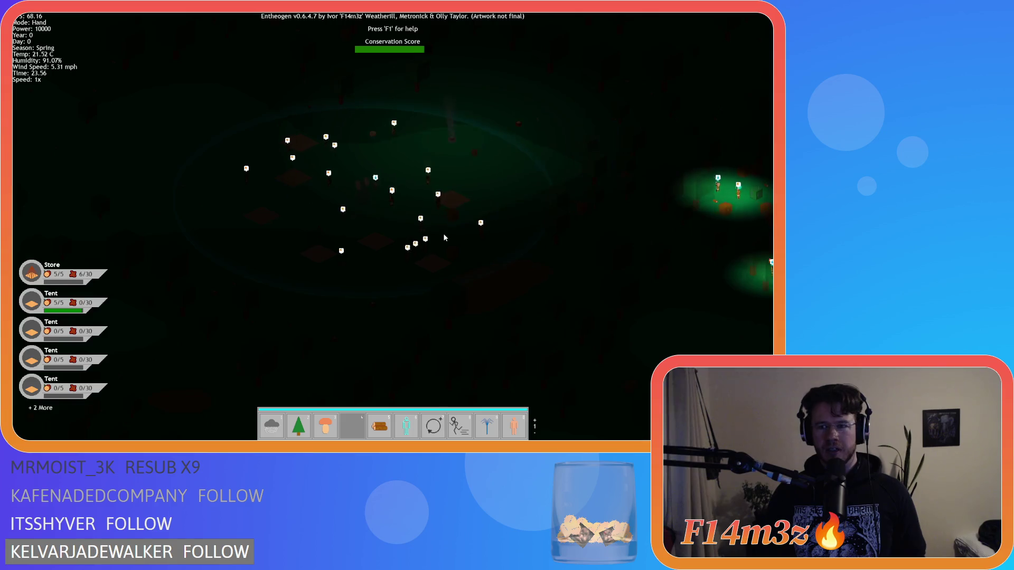
key(w)
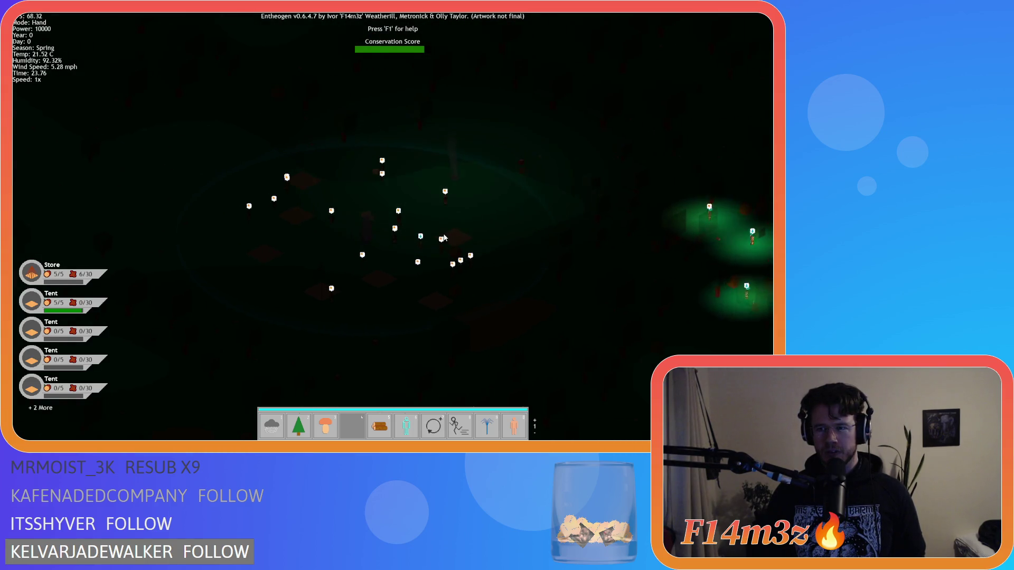
key(s)
key(a)
key(s)
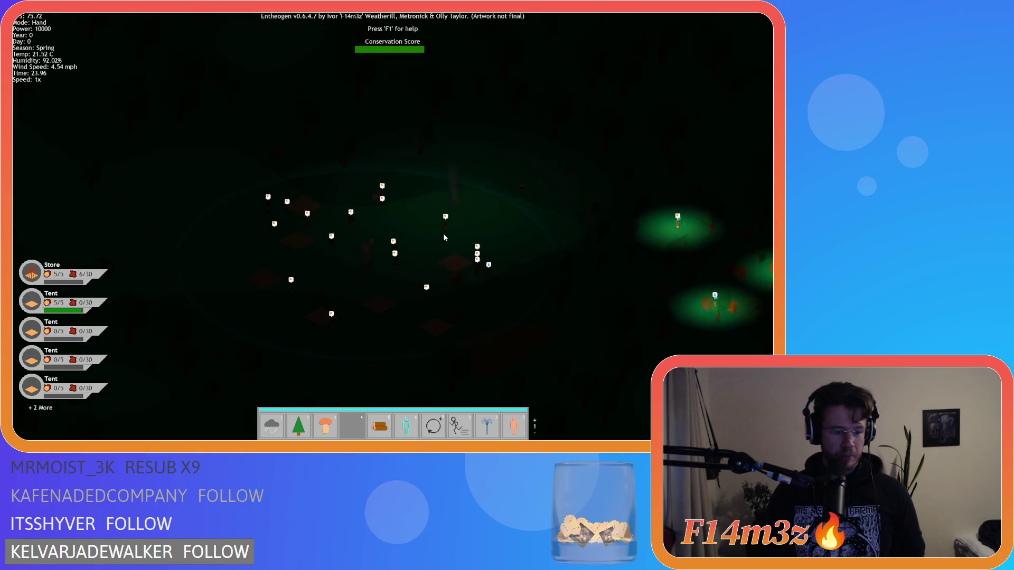
key(a)
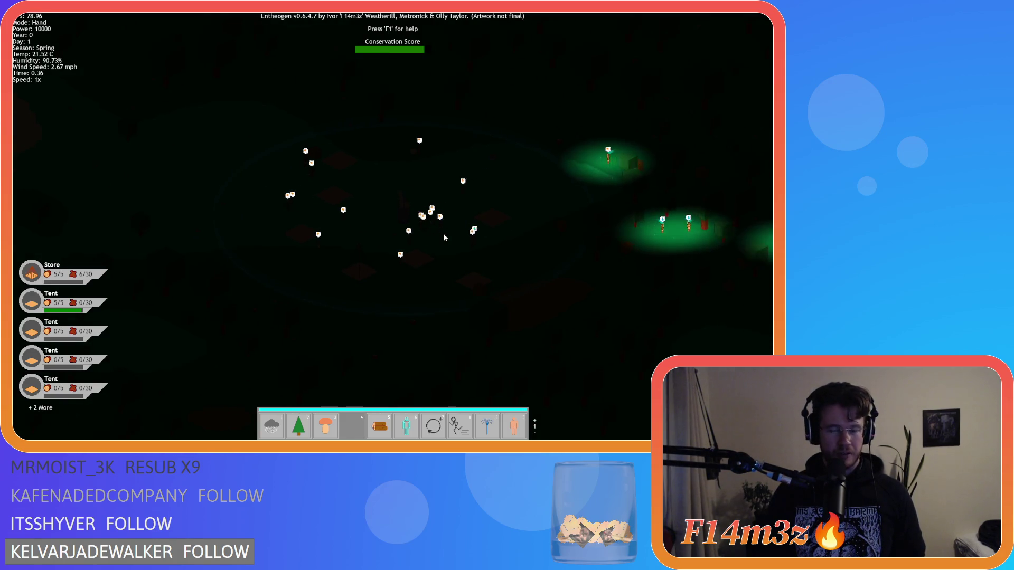
scroll(445, 238, up, 3)
scroll(445, 238, down, 3)
key(d)
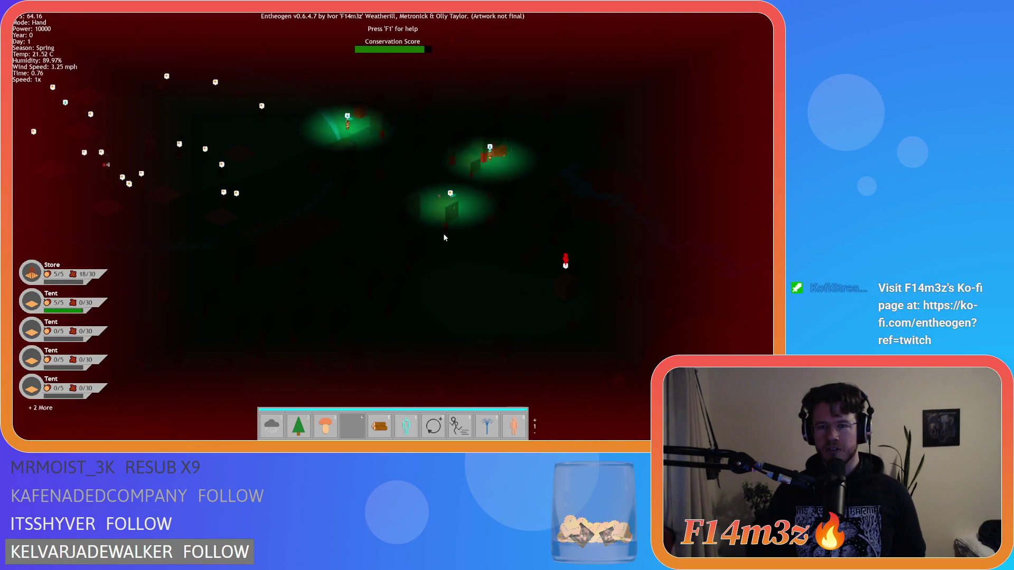
Step: Pan the camera around the lit settlement and campfire
key(q)
key(a)
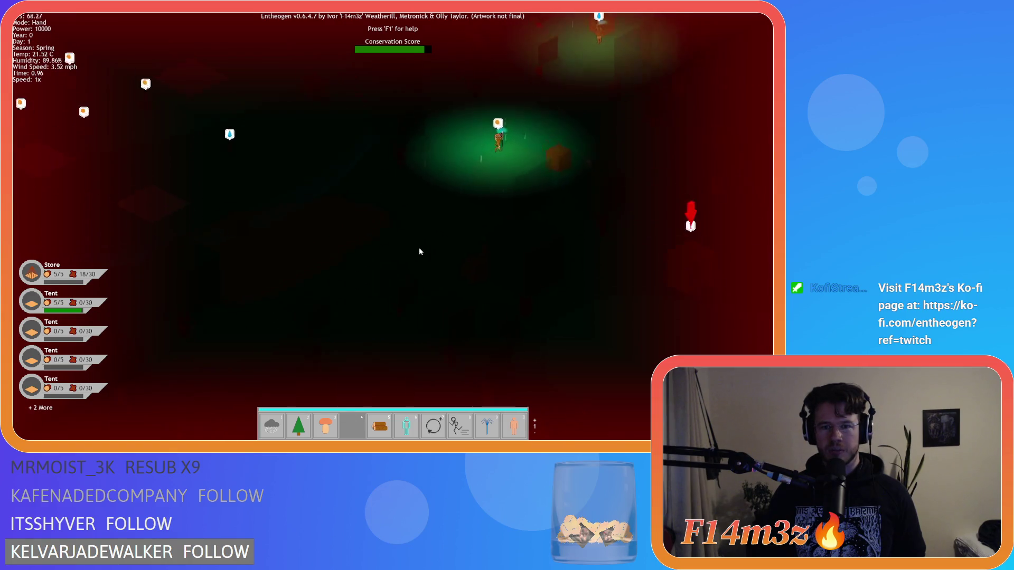
scroll(419, 251, up, 3)
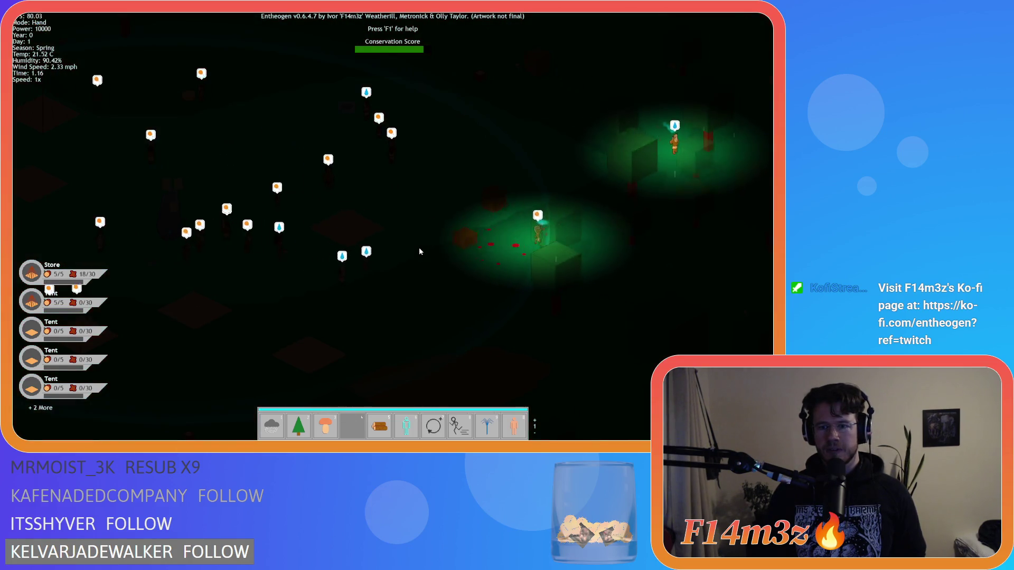
key(q)
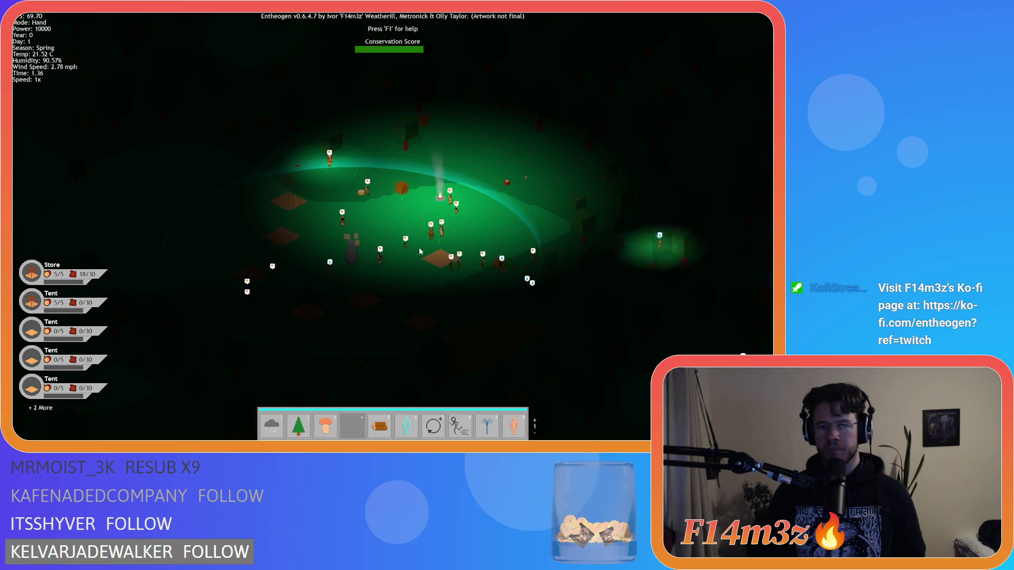
key(d)
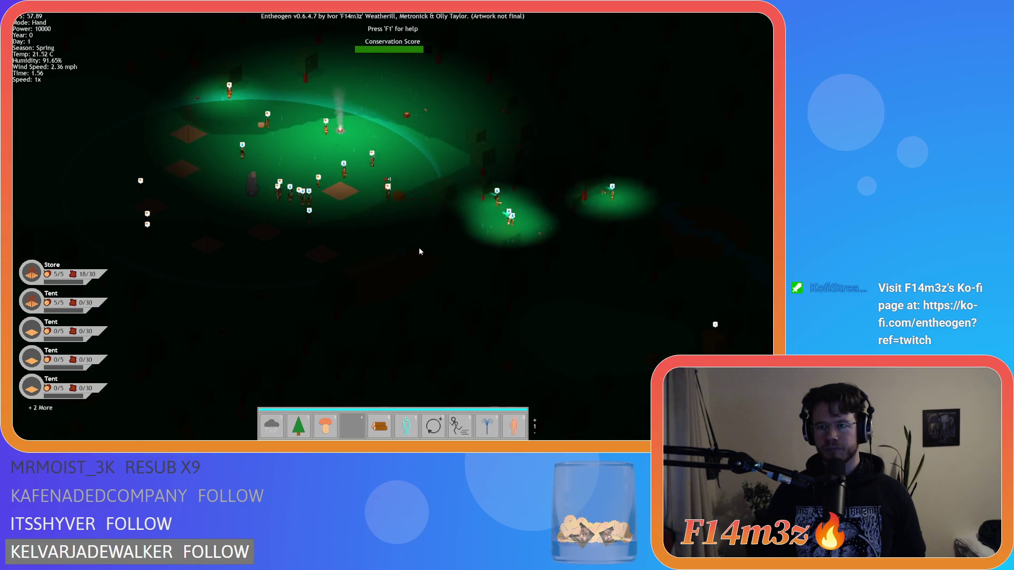
key(d)
key(a)
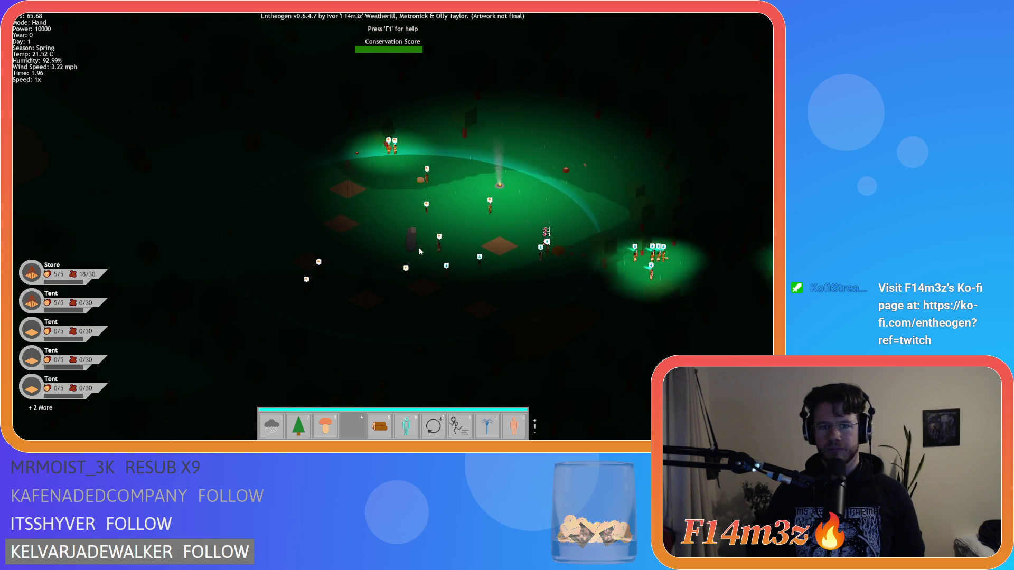
key(s)
key(w)
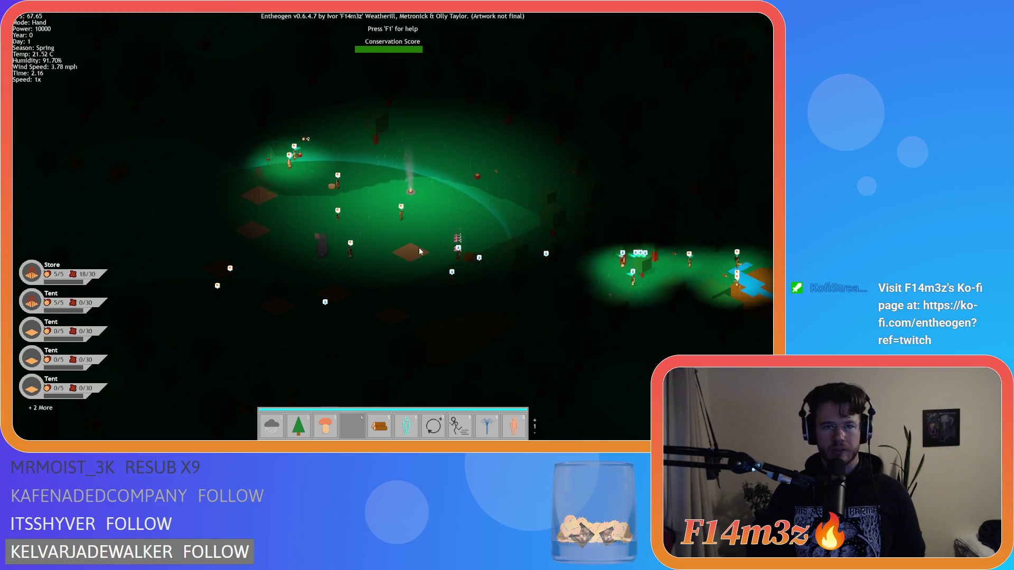
key(s)
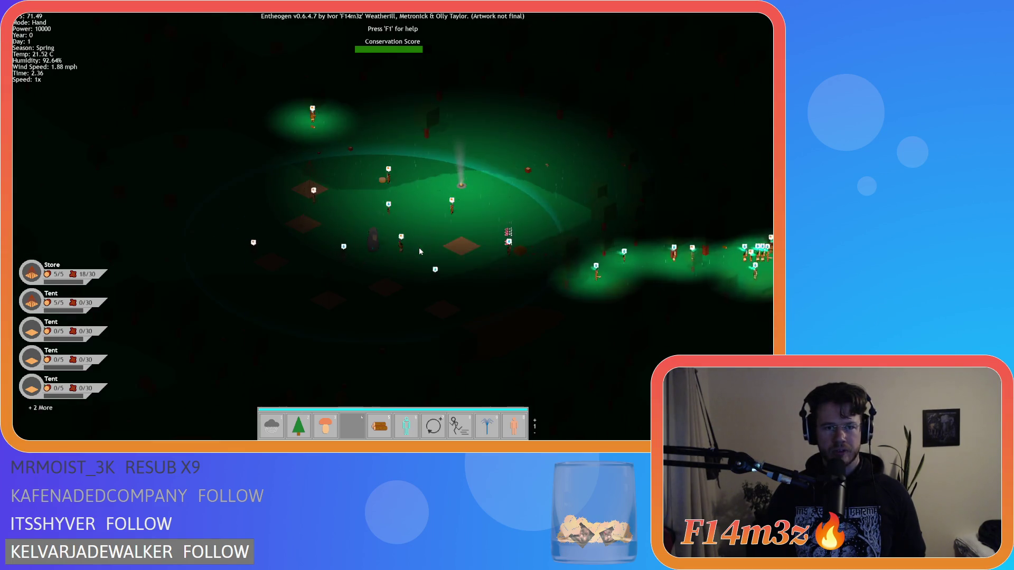
key(d)
key(d)
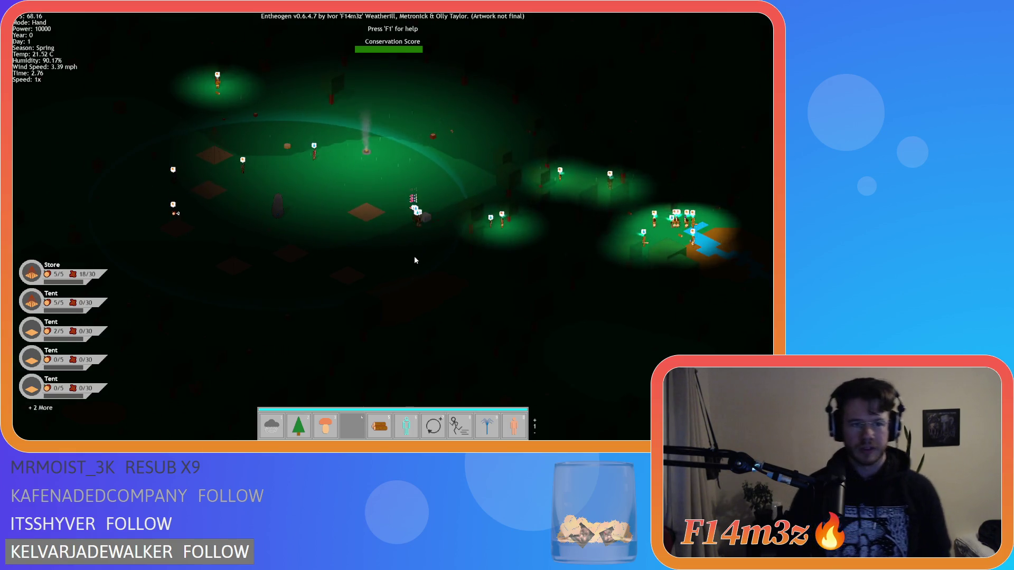
key(d)
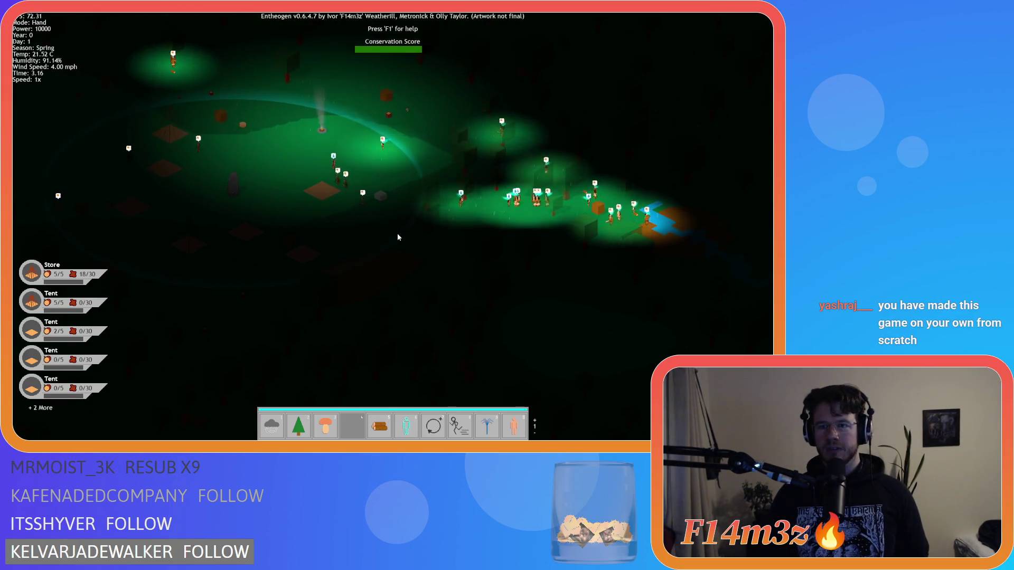
key(a)
key(d)
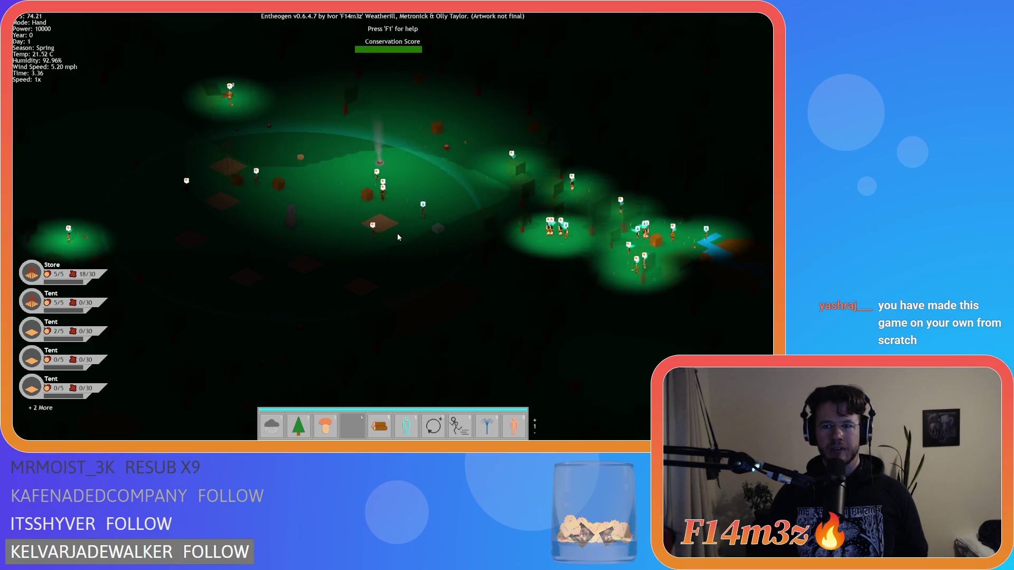
key(w)
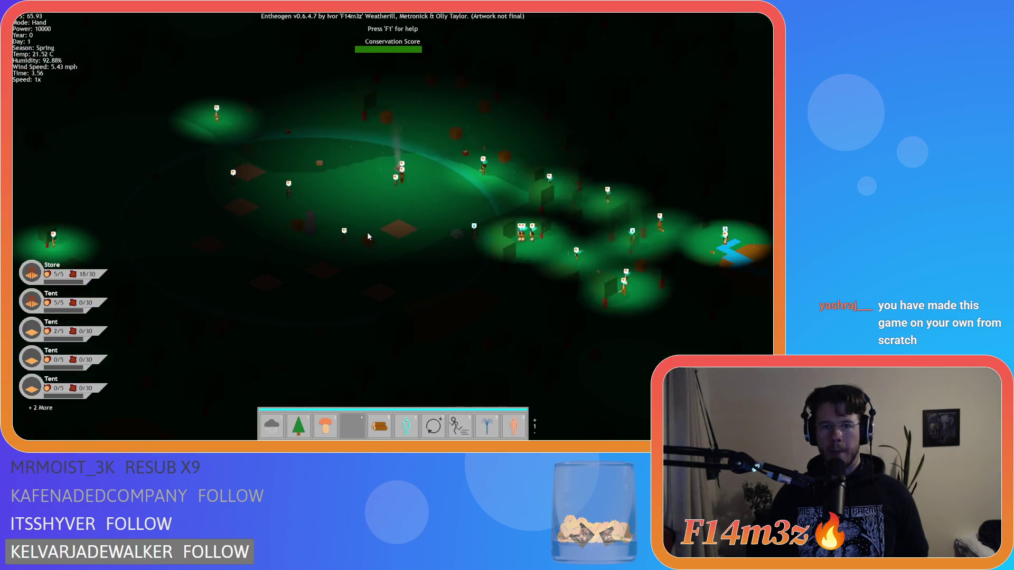
Step: Open the Camp constructs window, then quit to the title screen and close the game
click(354, 169)
key(d)
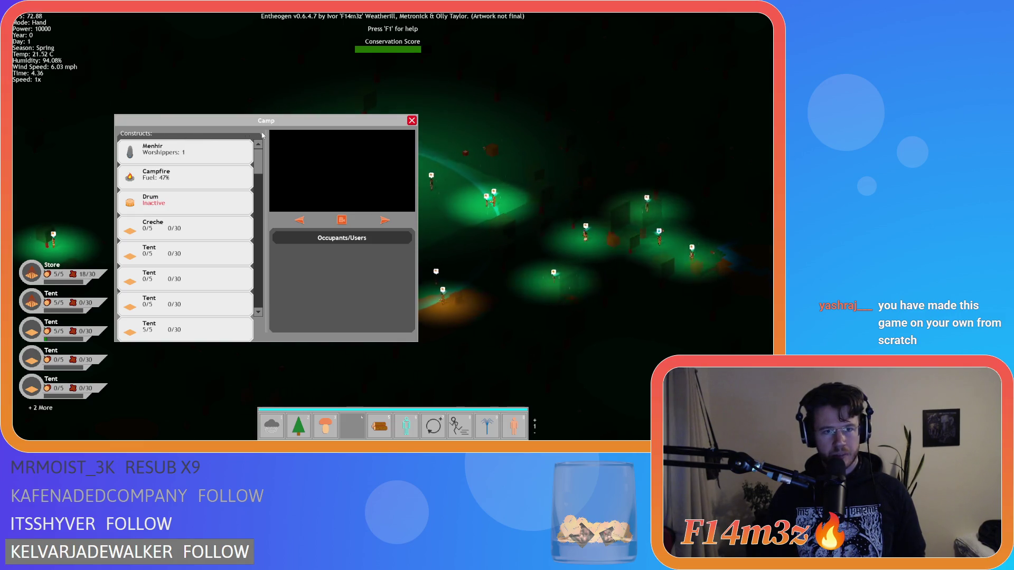
key(Escape)
key(Escape)
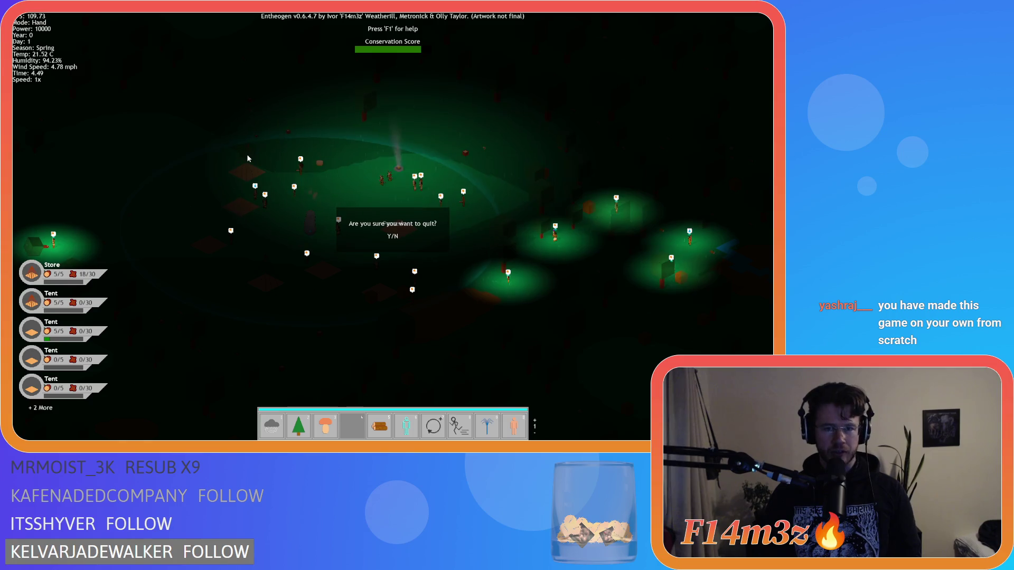
key(y)
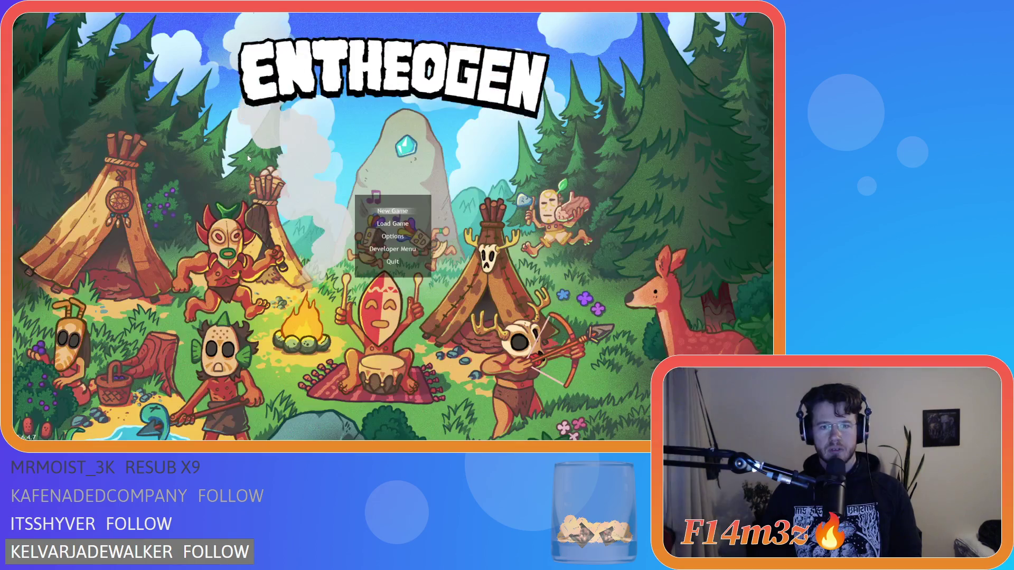
key(Escape)
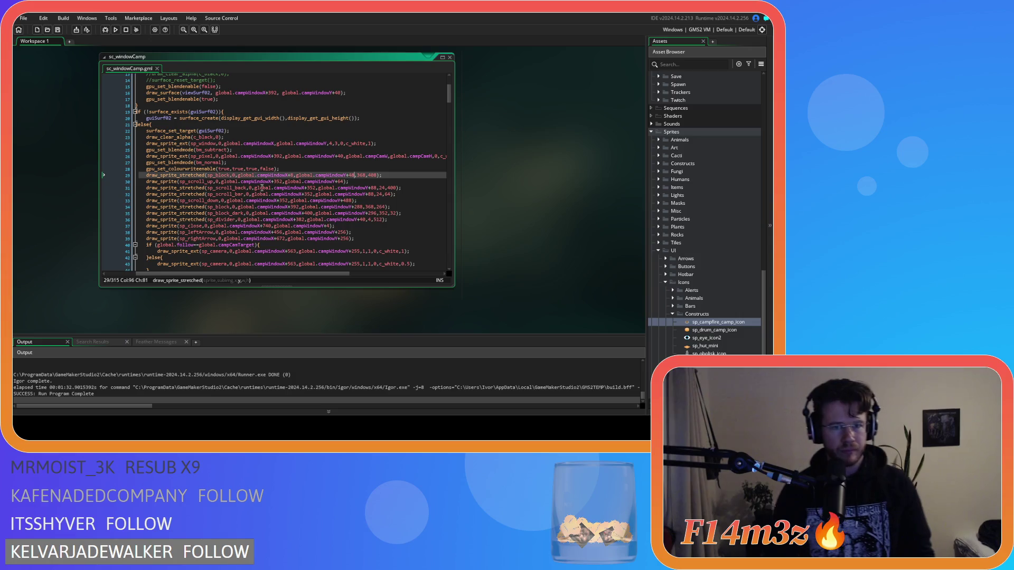
Step: Inspect the draw_clear_alpha and surface_set_target lines in sc_windowCamp
scroll(261, 187, up, 4)
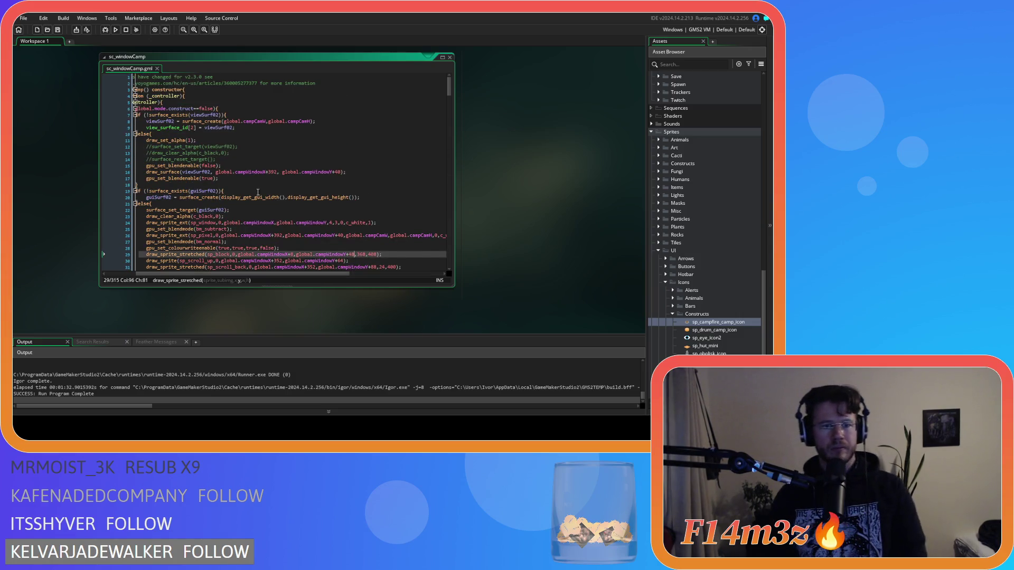
scroll(285, 227, down, 3)
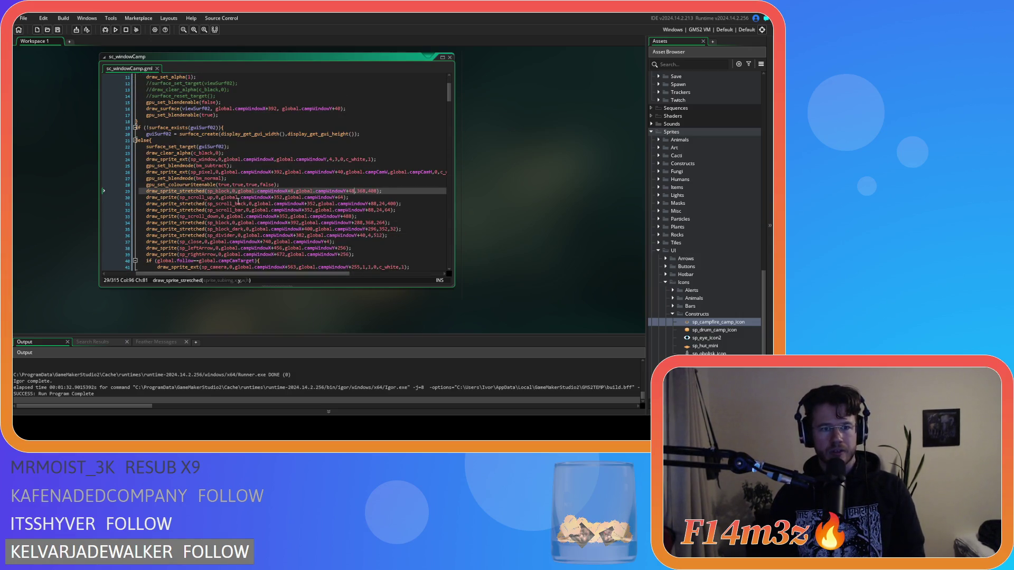
click(241, 161)
key(Up)
scroll(281, 160, up, 2)
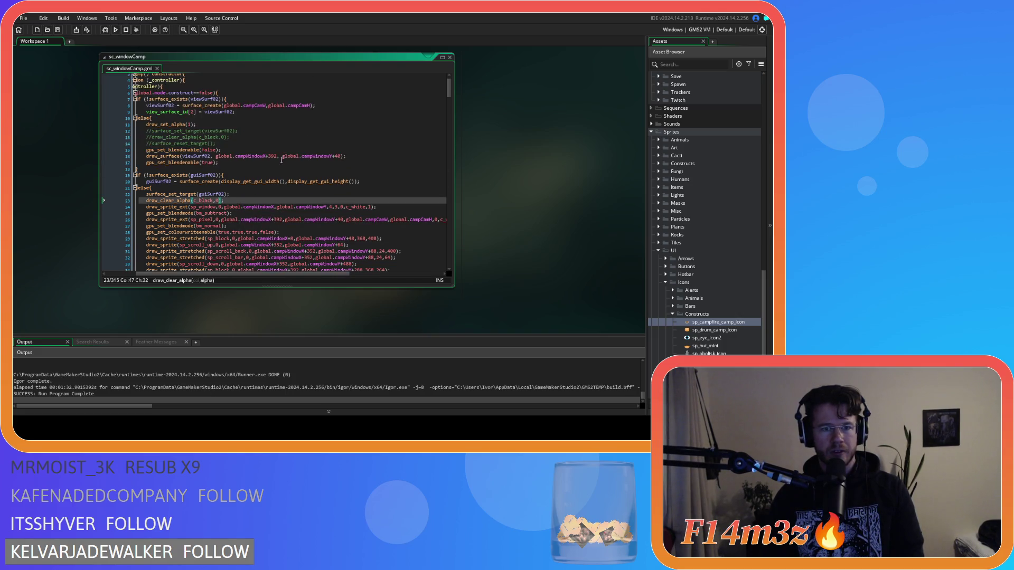
scroll(221, 195, down, 2)
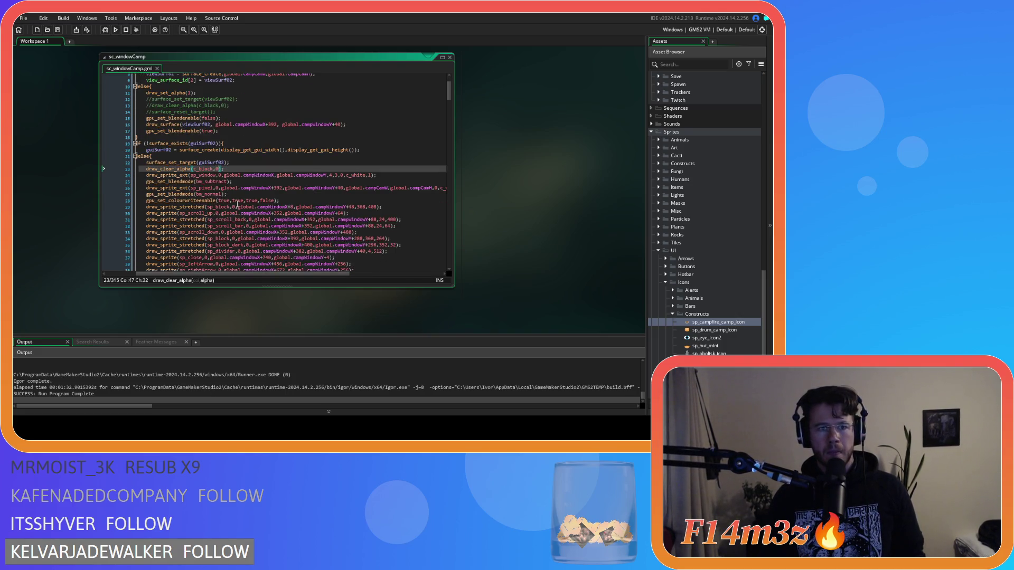
key(Up)
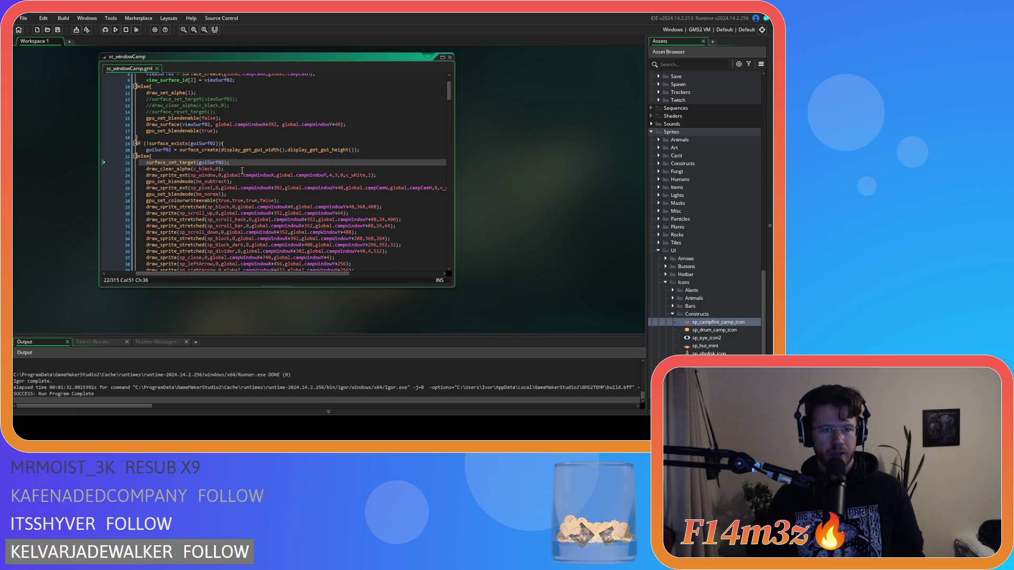
Step: Check the campCamW arguments on line 26 and launch a test build with F5
scroll(243, 170, up, 3)
scroll(211, 208, down, 3)
click(377, 173)
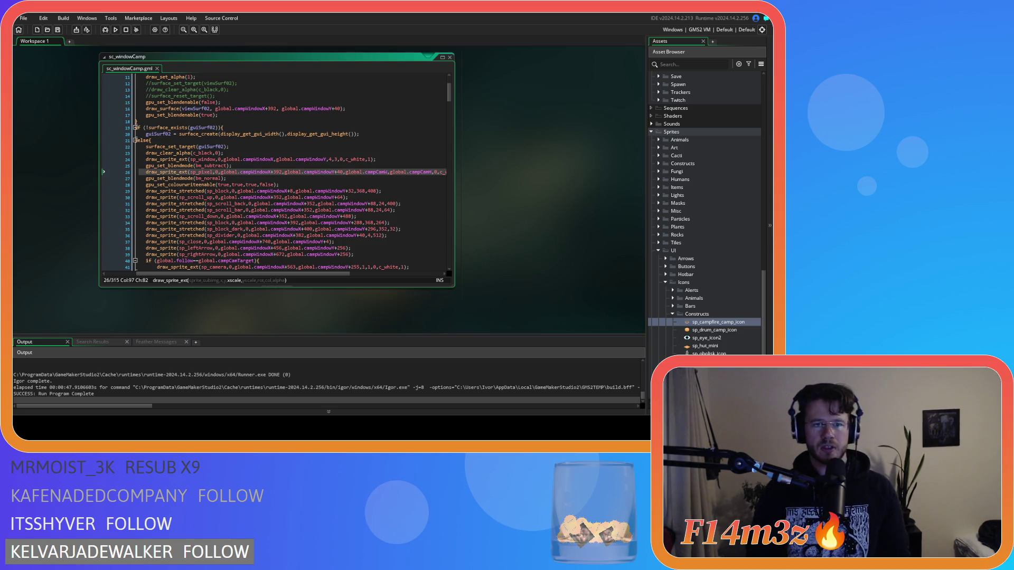
drag(305, 273, 328, 273)
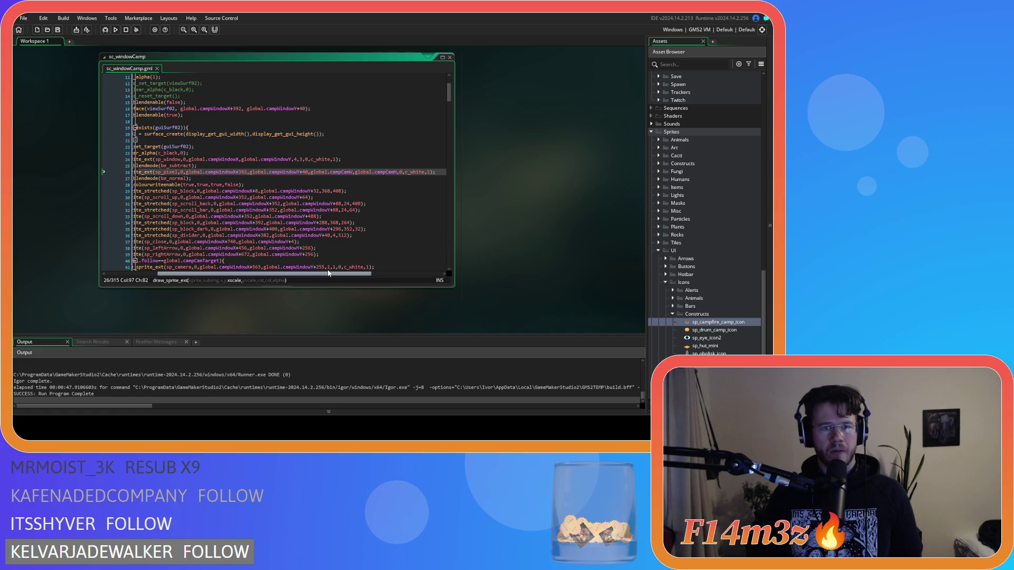
key(F5)
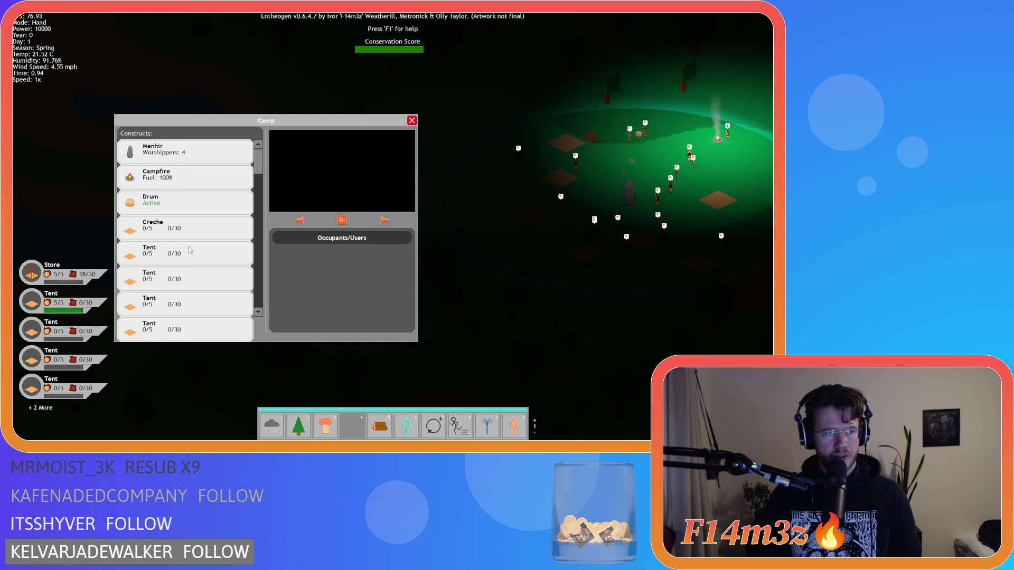
Step: Quit the test build to the title menu, then choose Quit to close the game
key(Escape)
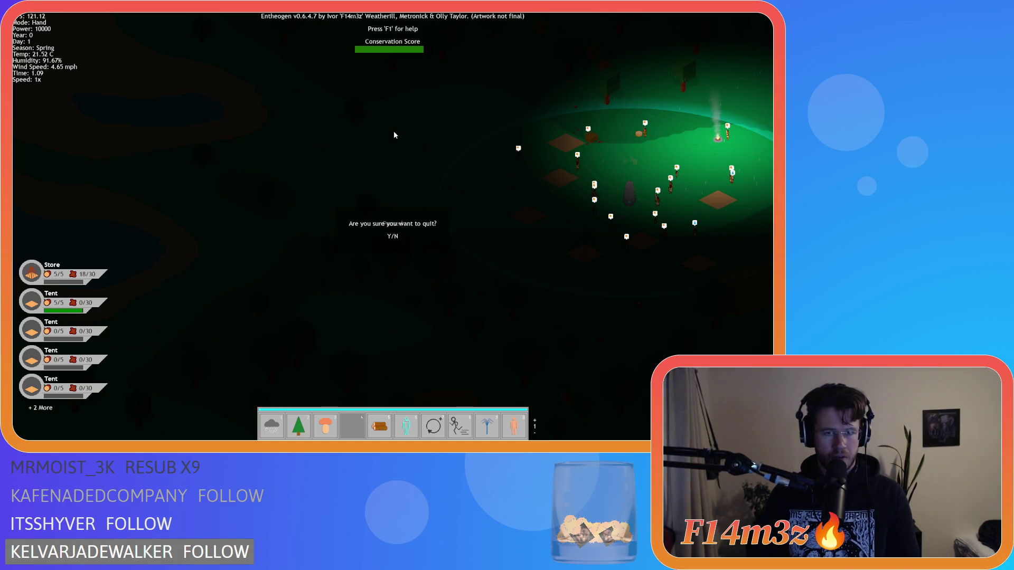
key(y)
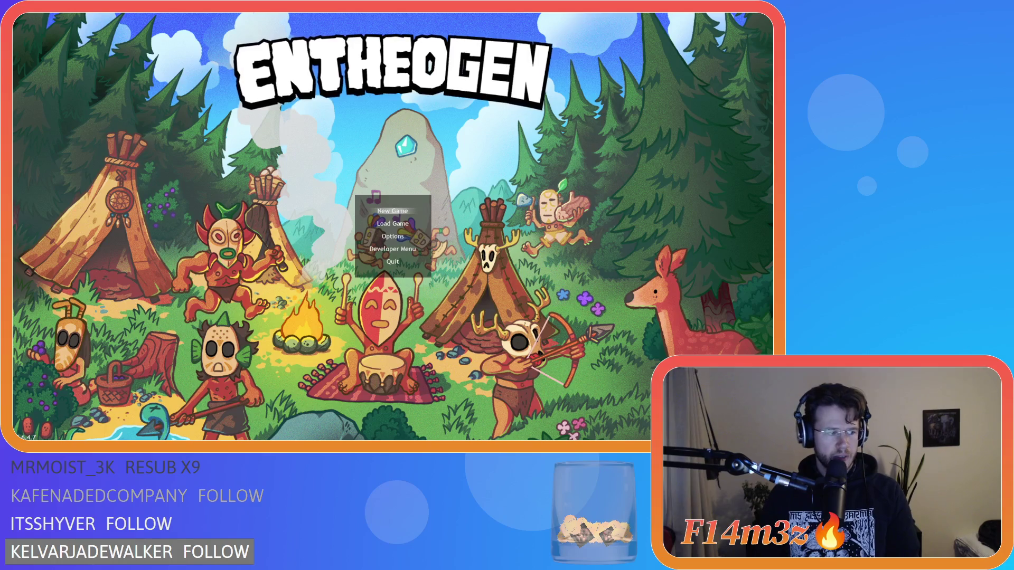
key(Down)
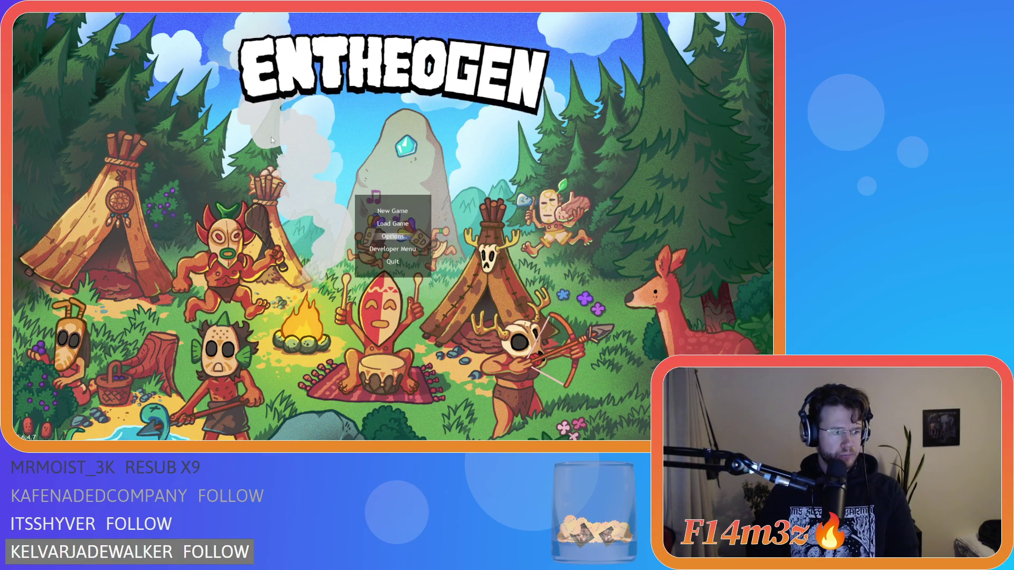
key(Down)
key(Down)
key(Down)
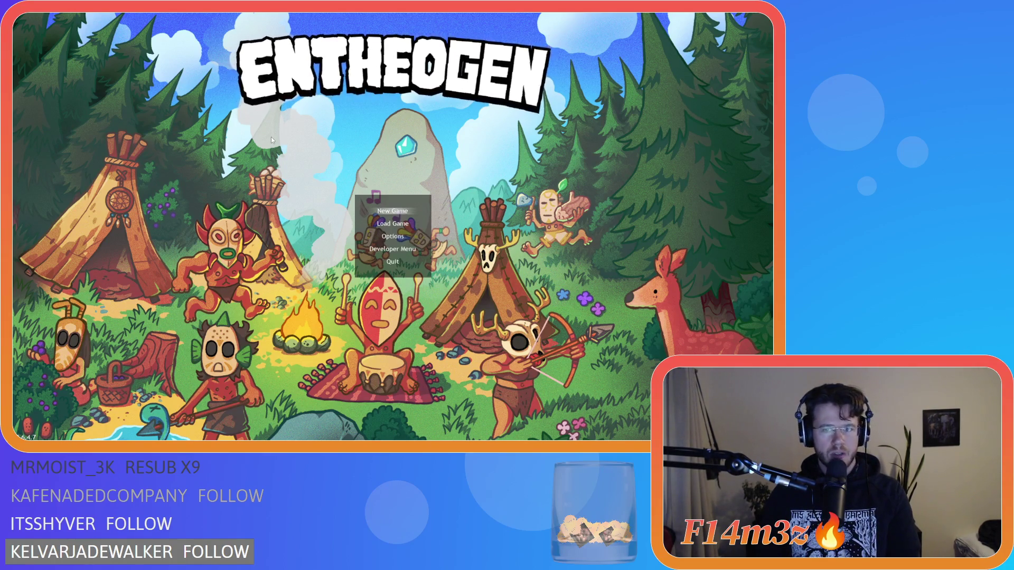
key(Return)
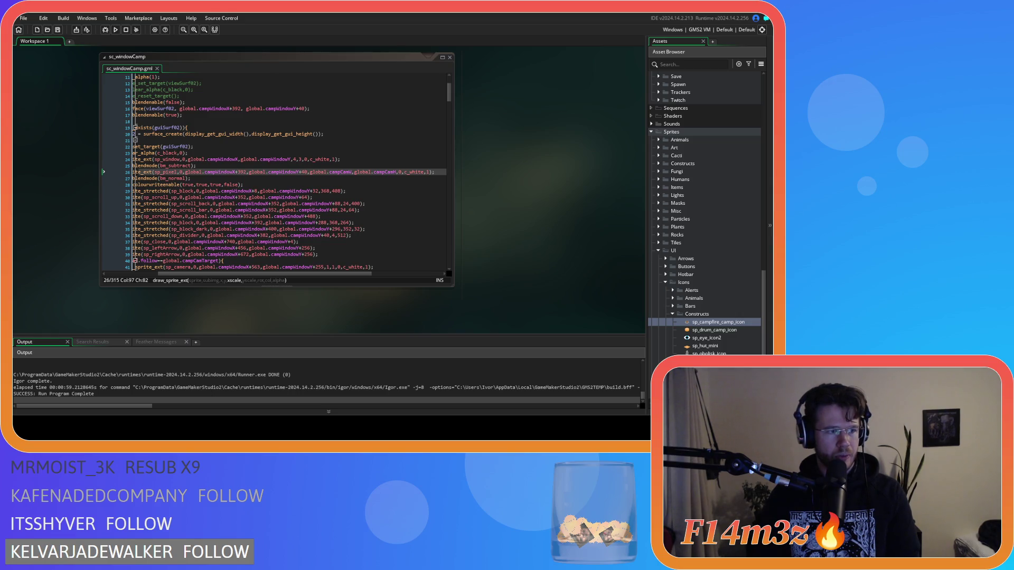
Step: Review the gpu_set_blendmode and gpu_set_colourwriteenable lines 25–28 in sc_windowCamp
click(317, 185)
click(338, 204)
drag(321, 274, 296, 266)
click(278, 166)
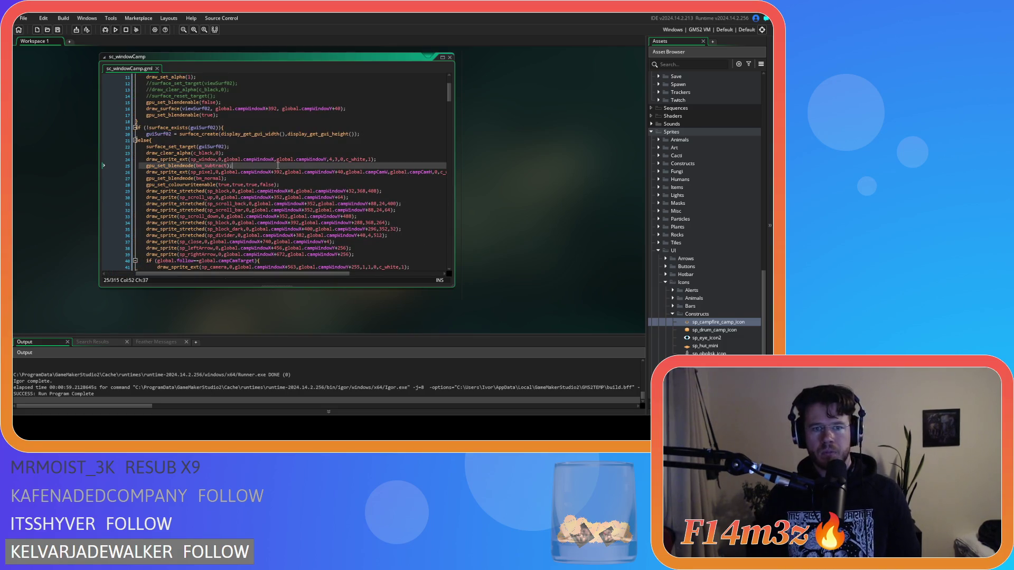
click(268, 185)
scroll(348, 184, right, 2)
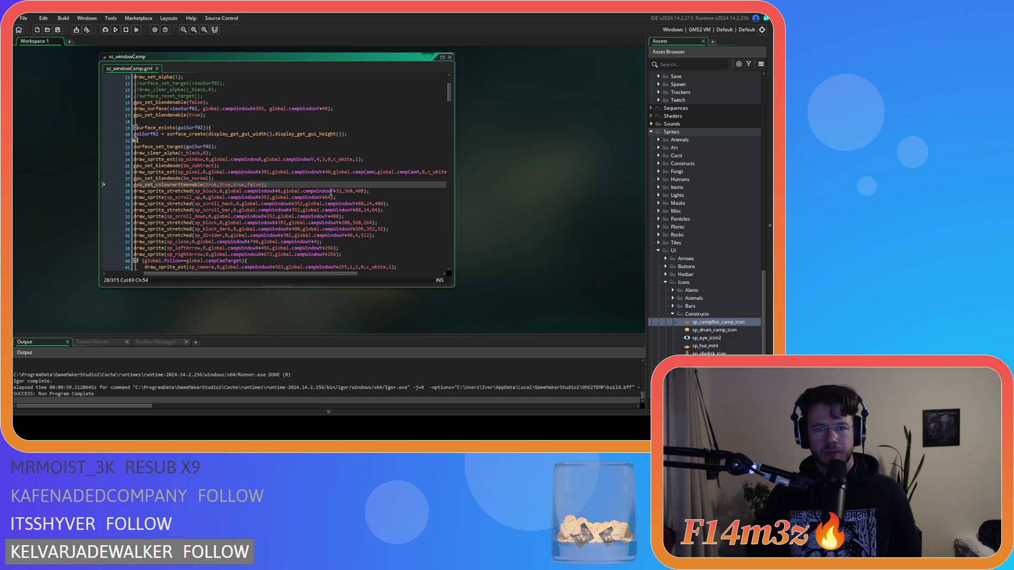
Step: On line 29, set the sp_block Y offset to 40 and height to 512, then save
click(345, 191)
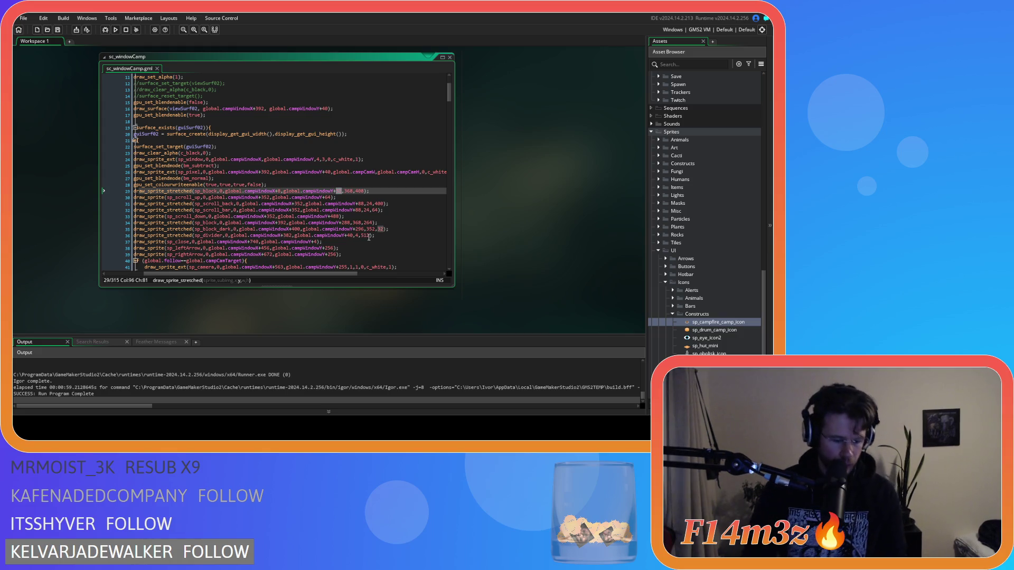
text(40)
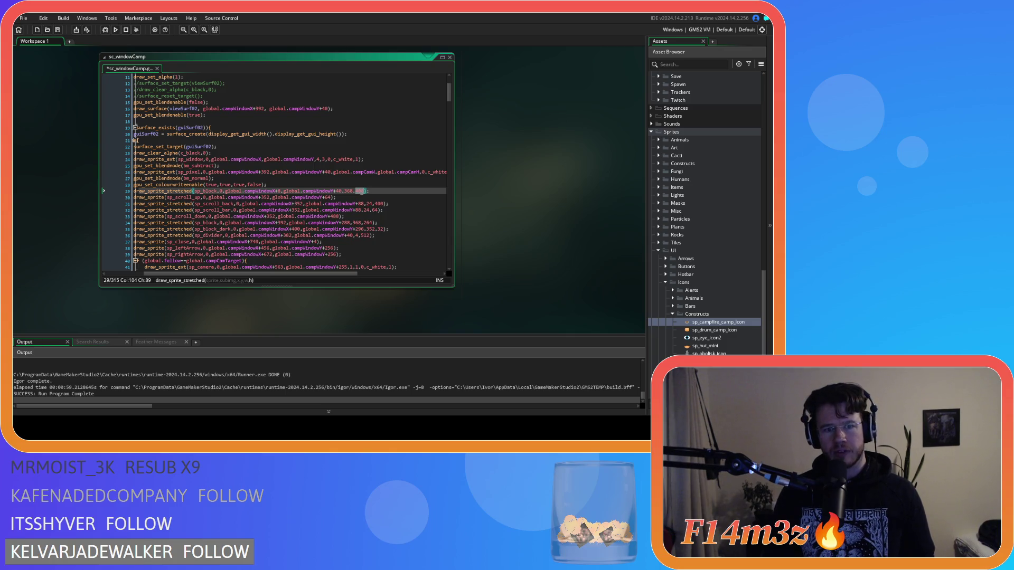
click(387, 193)
scroll(371, 203, down, 3)
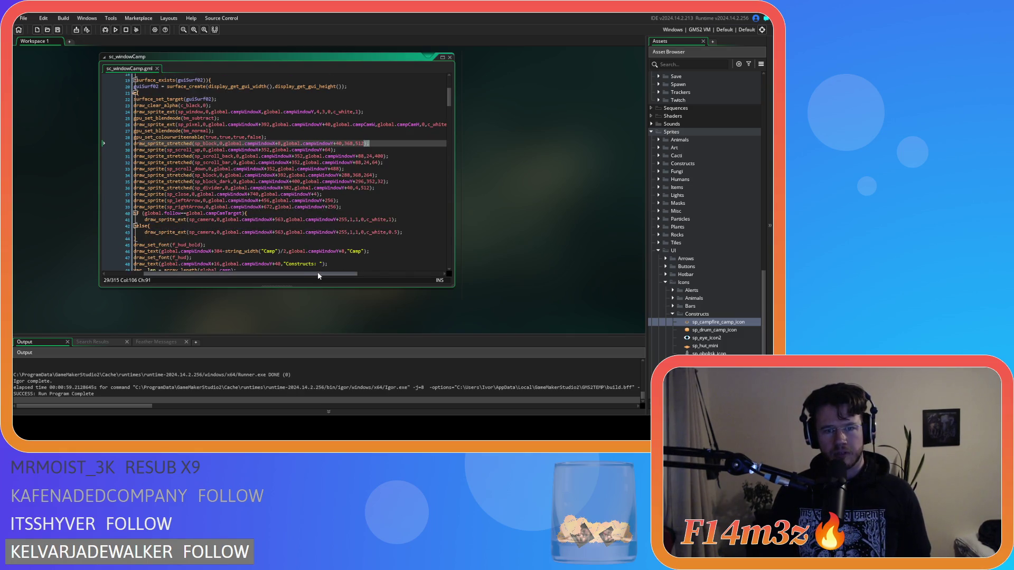
scroll(341, 215, down, 3)
click(341, 211)
click(340, 216)
key(ctrl+v)
key(ctrl+s)
Step: Inspect the sp_scroll_up draw_sprite arguments on line 30 and other uses of the 40 offset
scroll(367, 216, up, 3)
click(391, 181)
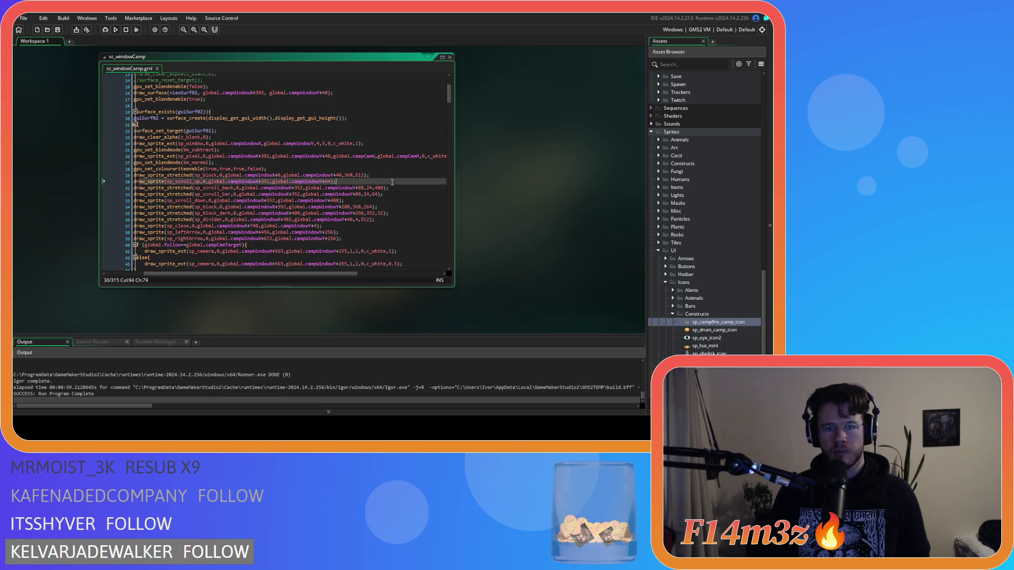
mouse_move(296, 274)
mouse_down()
mouse_move(274, 277)
mouse_move(287, 277)
mouse_up()
scroll(309, 212, down, 1)
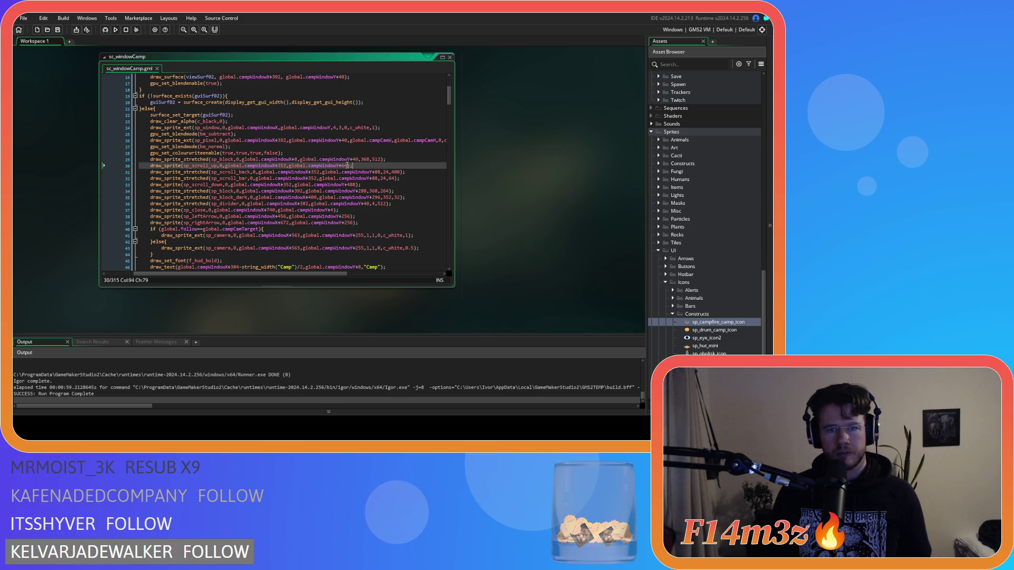
click(342, 165)
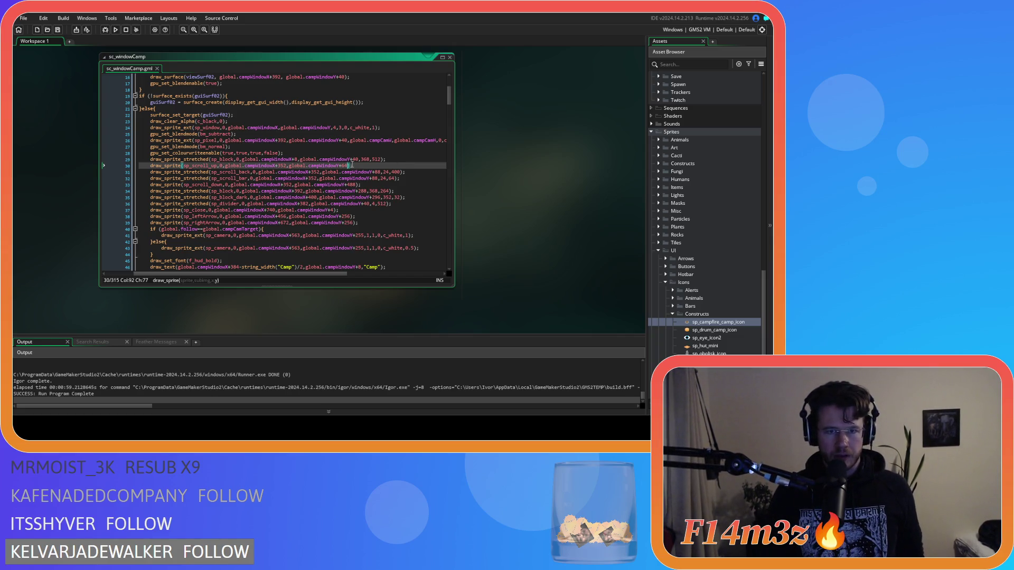
double_click(357, 158)
scroll(385, 194, down, 4)
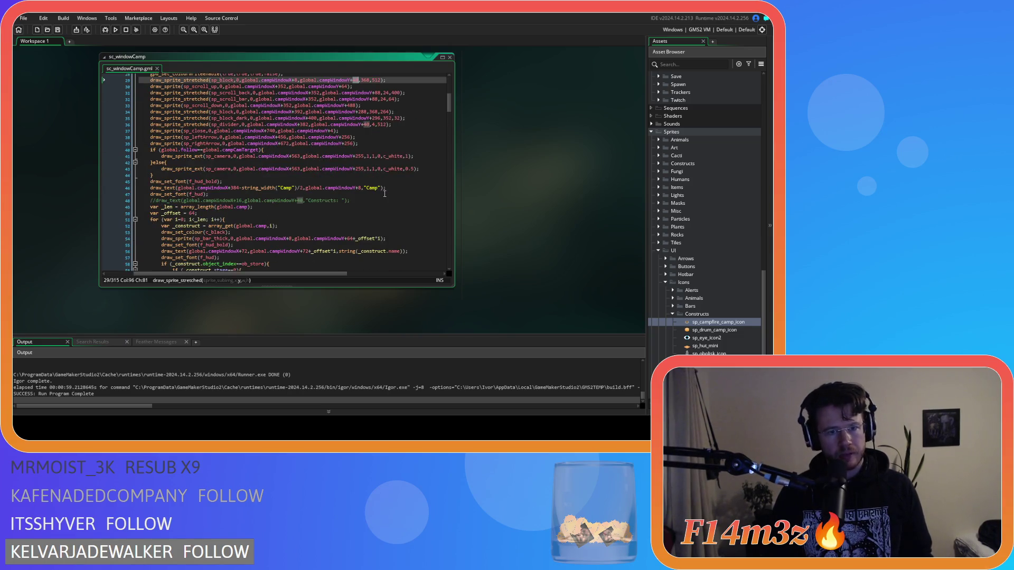
Step: Change the first campWindowX+72 text offsets, through lines 65, 75, 79 and 83, to +40
scroll(385, 193, down, 3)
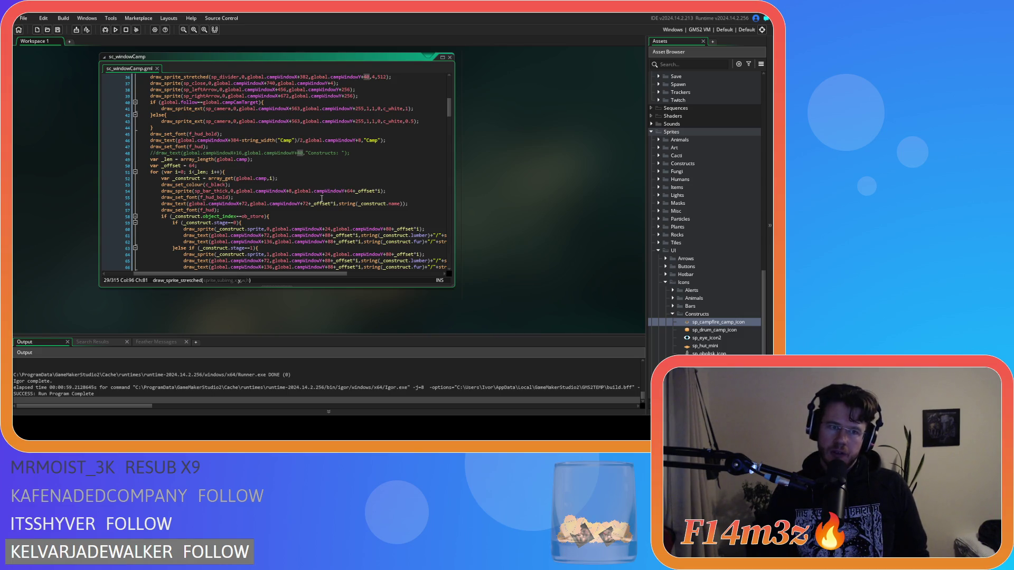
scroll(322, 198, down, 1)
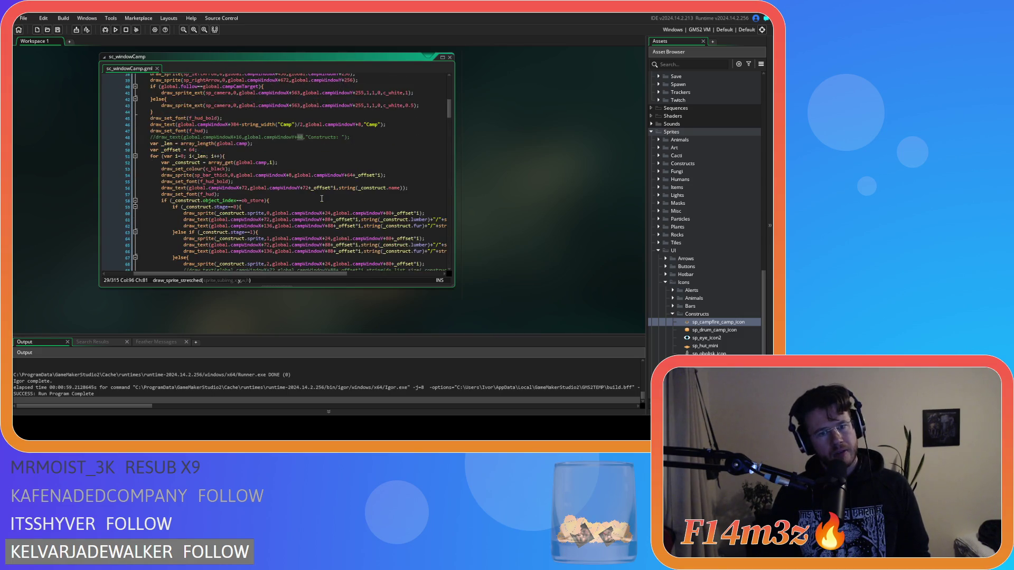
scroll(319, 200, up, 4)
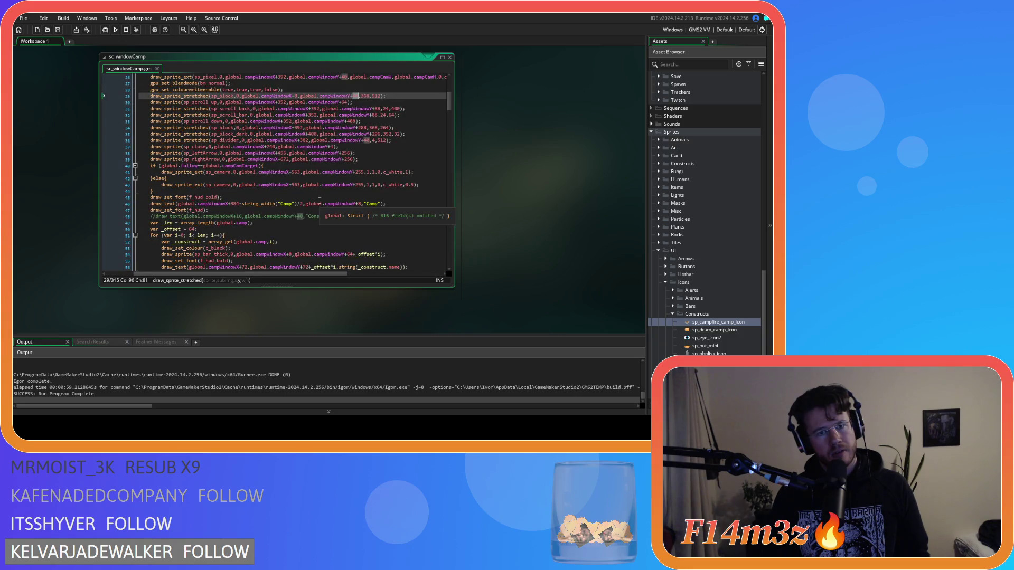
scroll(319, 200, down, 3)
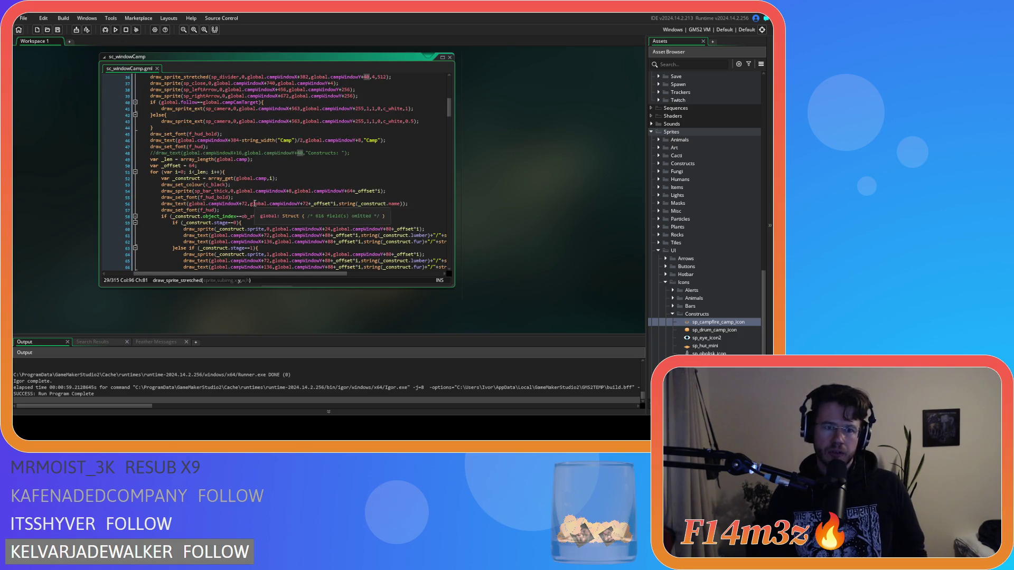
click(245, 204)
scroll(290, 181, down, 3)
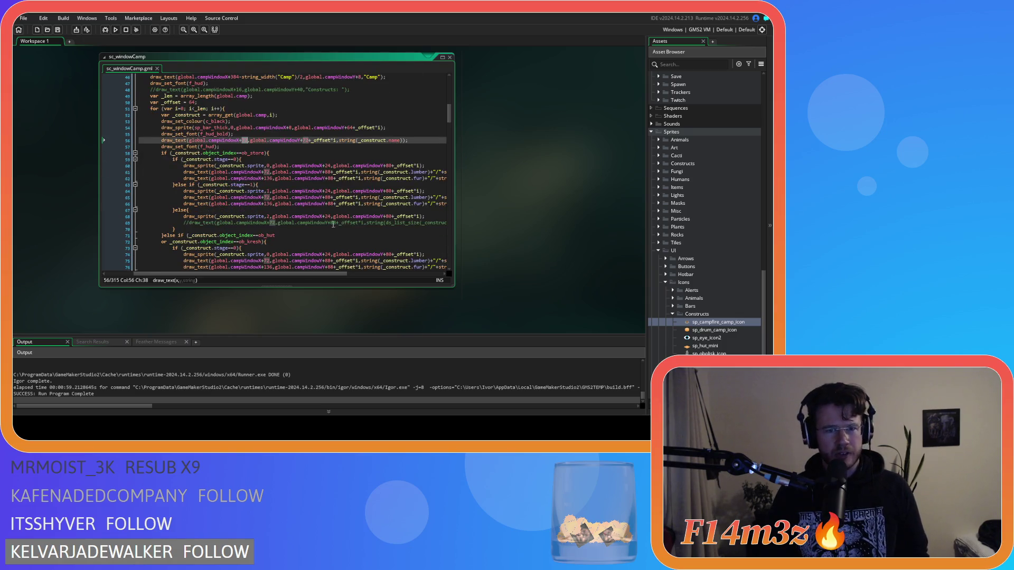
text(40)
double_click(267, 172)
text(40)
double_click(267, 197)
text(40)
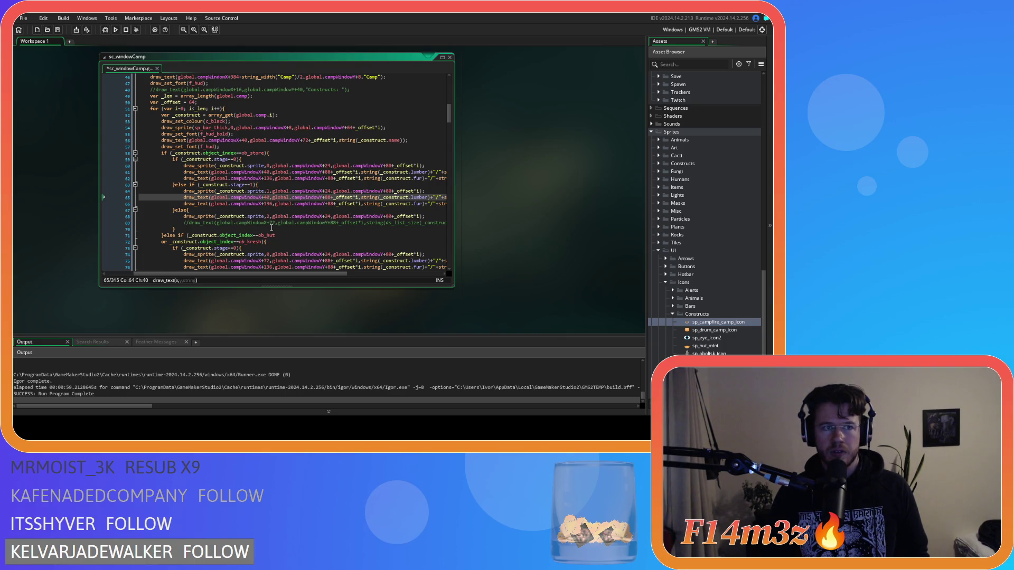
scroll(268, 209, down, 3)
double_click(267, 197)
text(40)
double_click(268, 222)
text(40)
double_click(267, 248)
text(40)
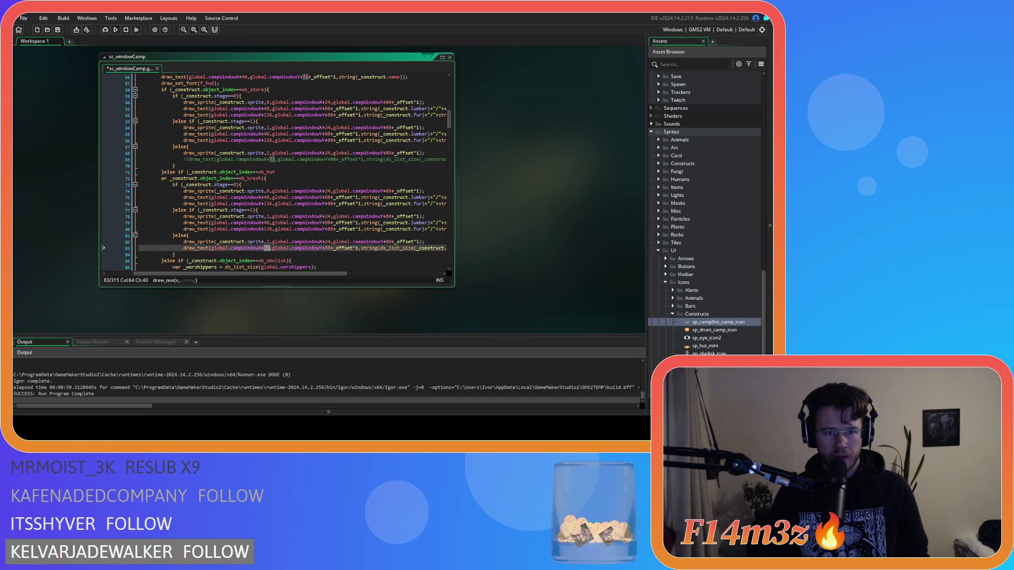
Step: Change the +72 offsets on lines 92, 100, 105 and 109 to +40
scroll(304, 235, down, 2)
scroll(304, 235, down, 6)
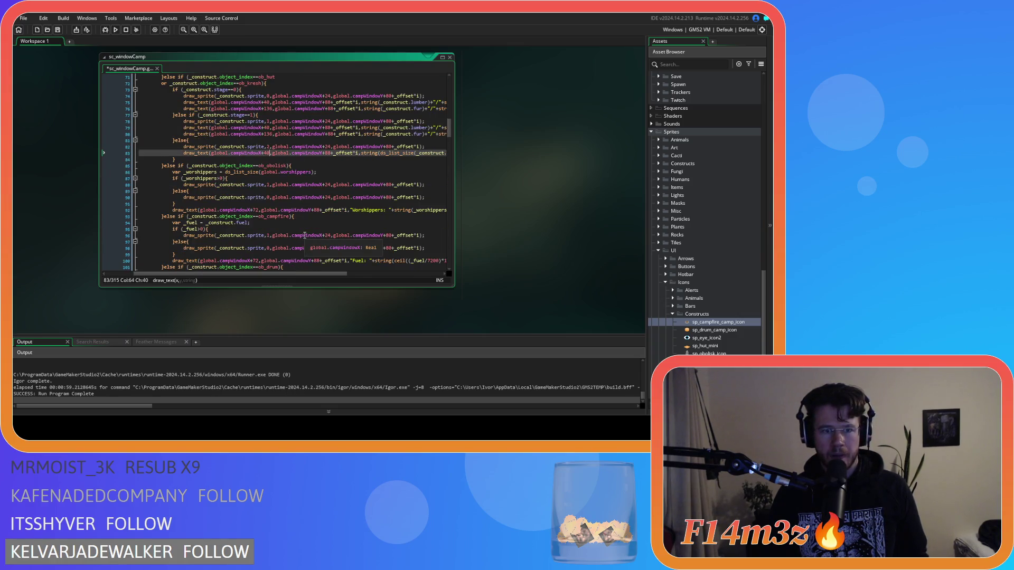
double_click(257, 181)
text(40)
double_click(255, 131)
text(40)
double_click(266, 214)
text(40)
double_click(268, 238)
text(40)
Step: Replace the 136 offsets on lines 62 and 66 with 104
scroll(295, 242, up, 6)
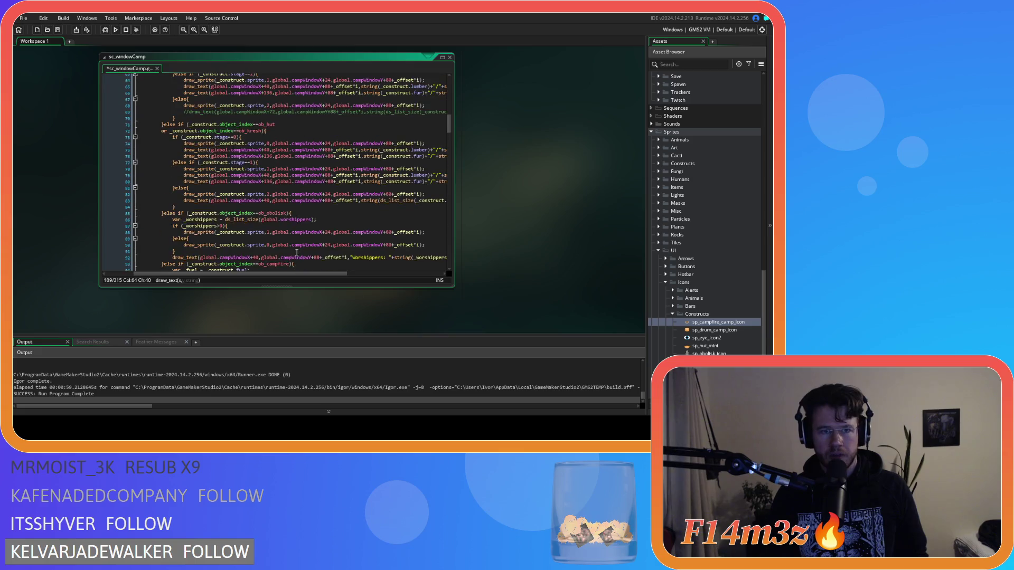
scroll(281, 208, up, 2)
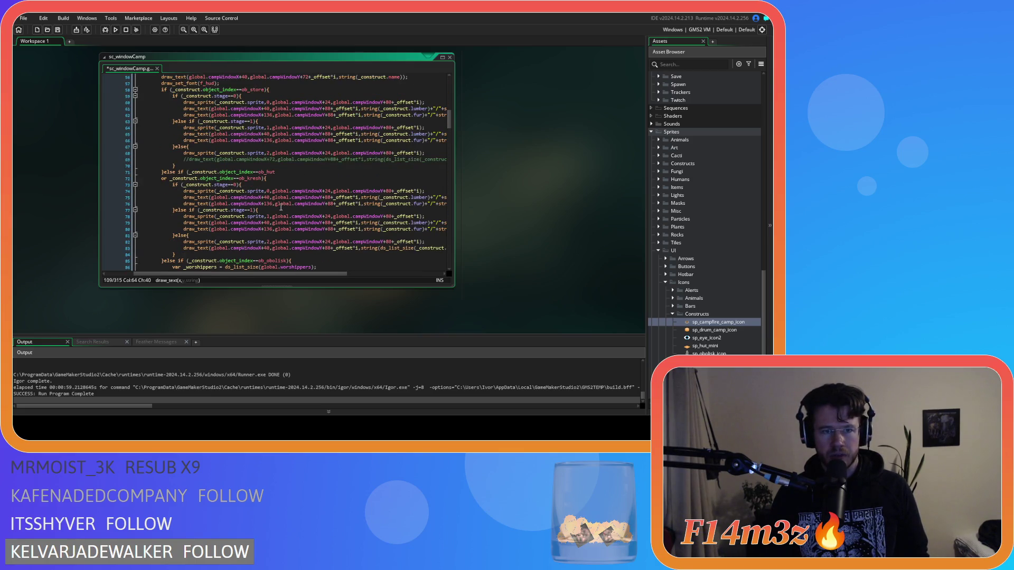
scroll(271, 161, up, 2)
double_click(268, 147)
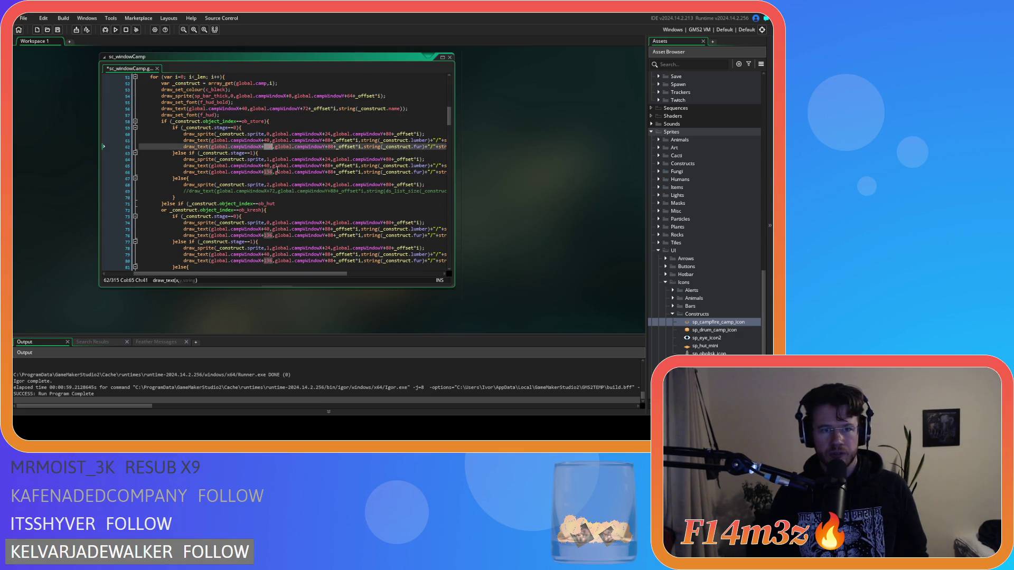
text(104)
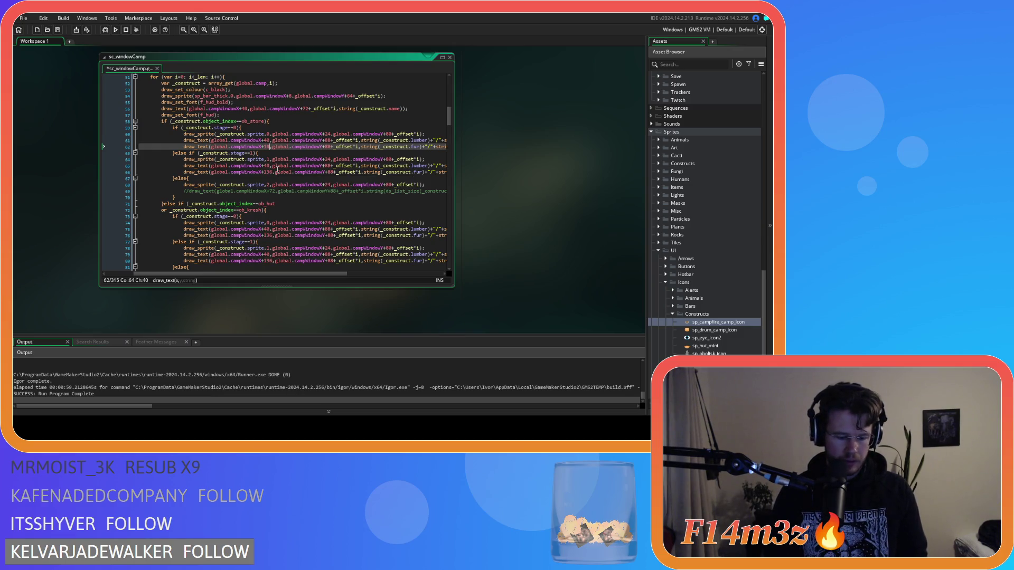
double_click(268, 146)
key(ctrl+c)
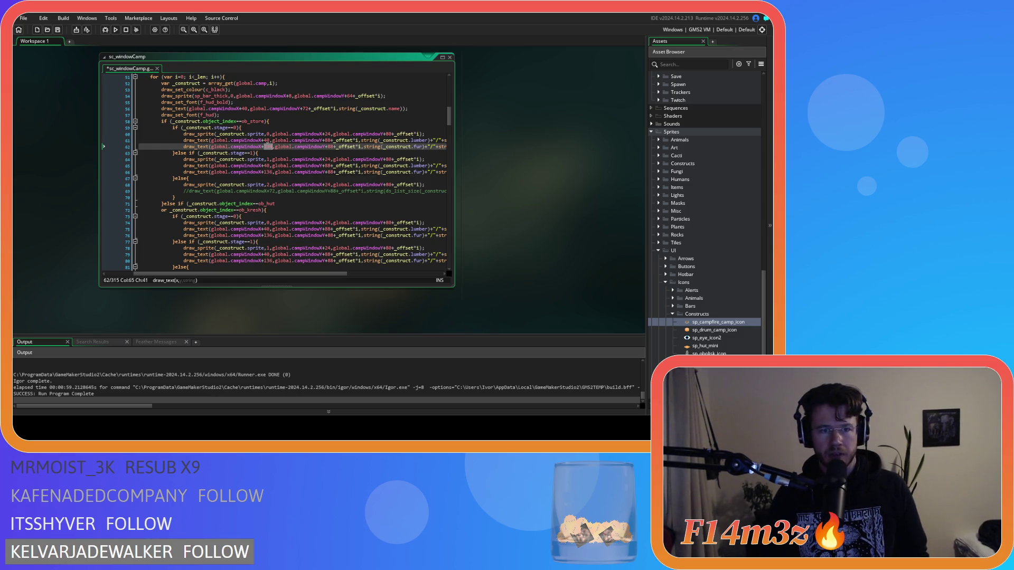
double_click(269, 171)
key(ctrl+v)
Step: Replace the 136 offsets on lines 76 and 80 with 104 and save the script
click(267, 235)
double_click(267, 235)
key(ctrl+v)
scroll(267, 236, down, 4)
double_click(268, 181)
key(ctrl+v)
scroll(308, 205, down, 4)
scroll(308, 204, down, 3)
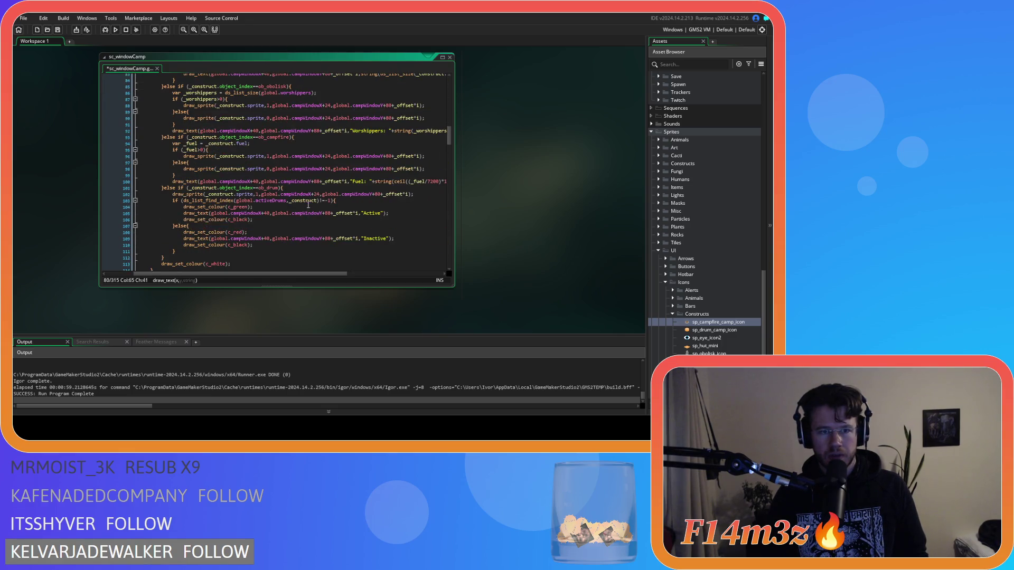
key(ctrl+s)
scroll(357, 244, up, 15)
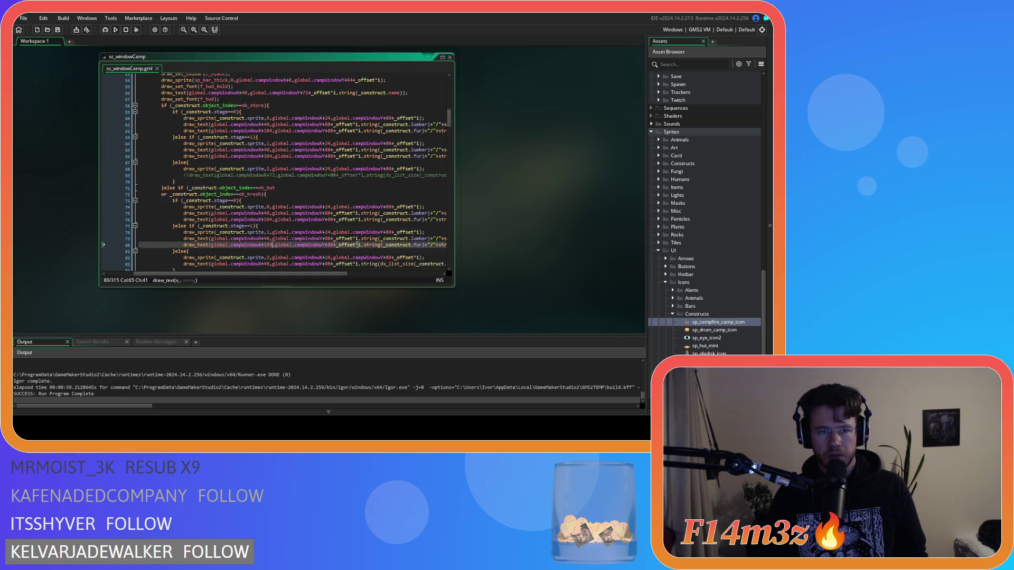
scroll(357, 244, up, 5)
Step: Change the campWindowY offsets for the scroll arrow and bar on lines 30–32 to 40, 64 and 64
click(379, 180)
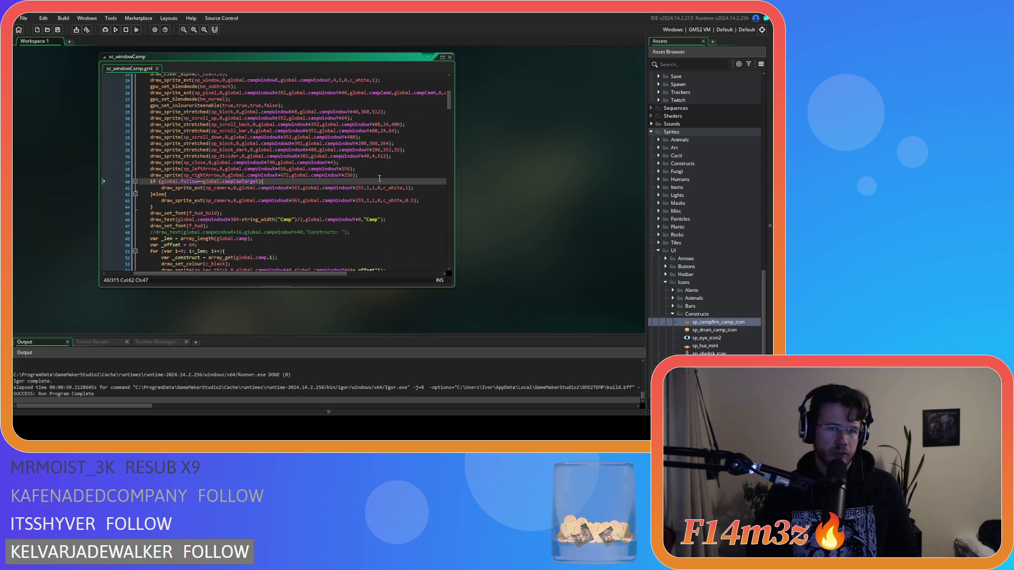
scroll(379, 178, down, 3)
scroll(386, 147, up, 3)
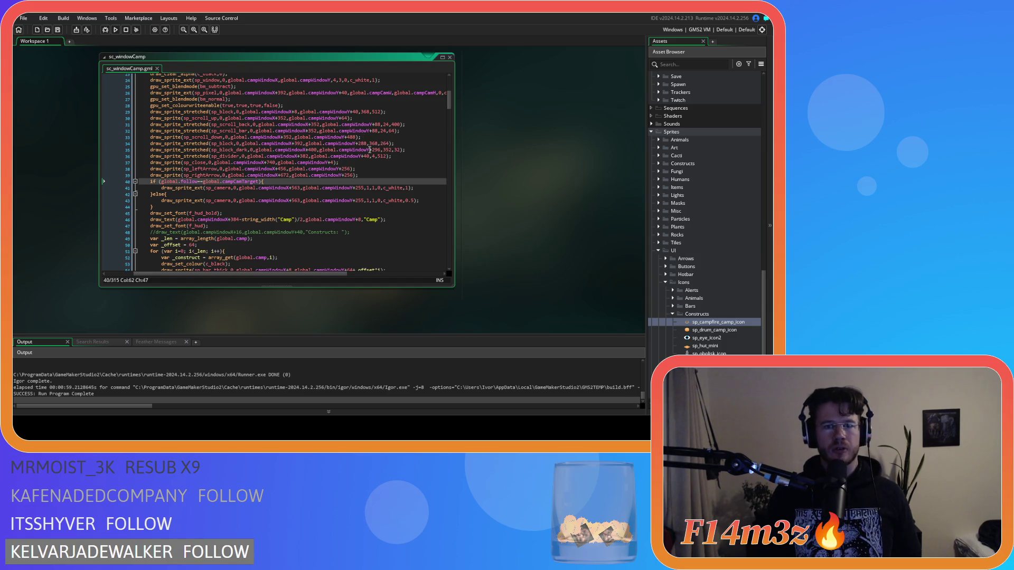
click(411, 128)
double_click(353, 111)
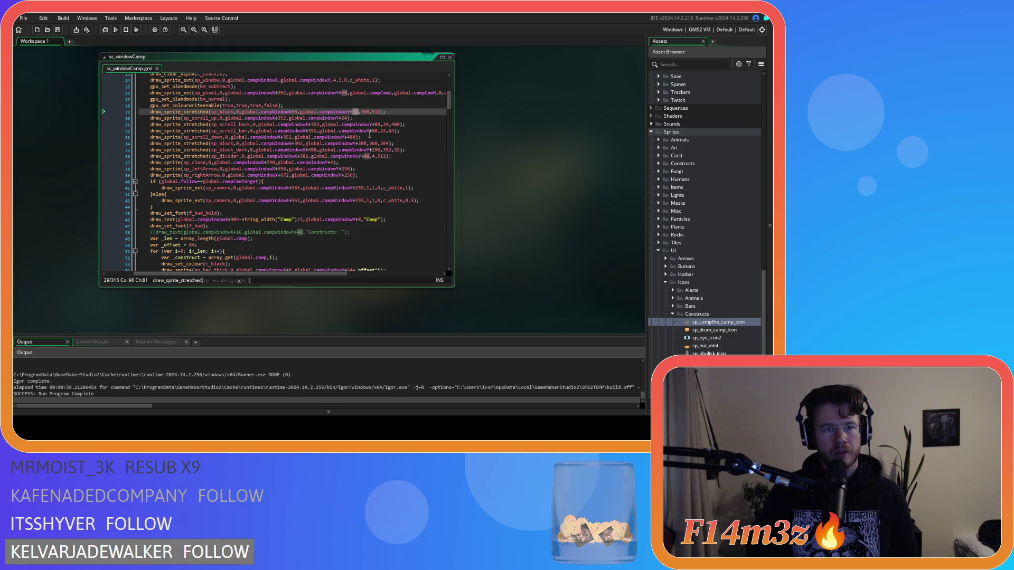
double_click(345, 118)
text(40)
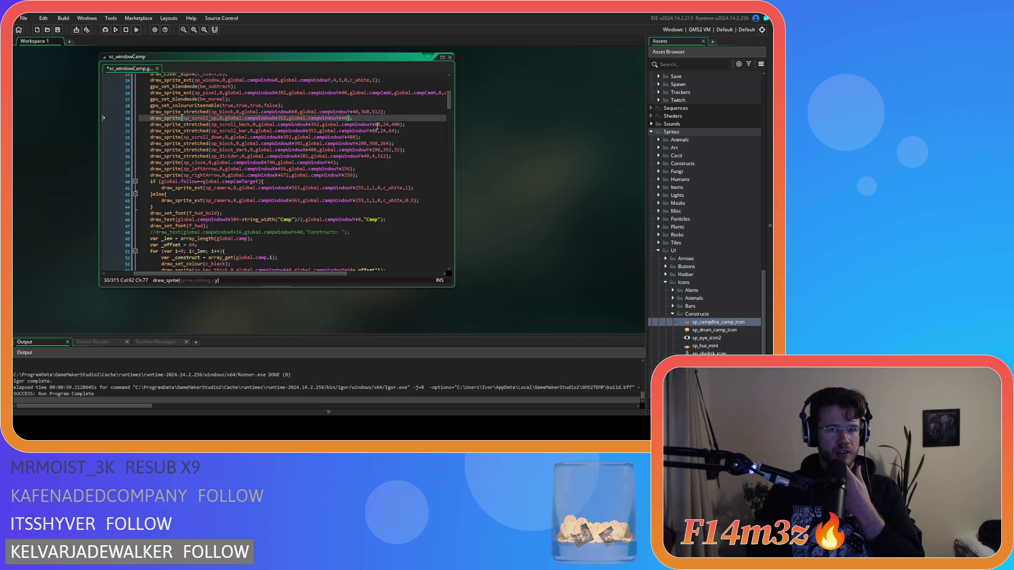
double_click(377, 125)
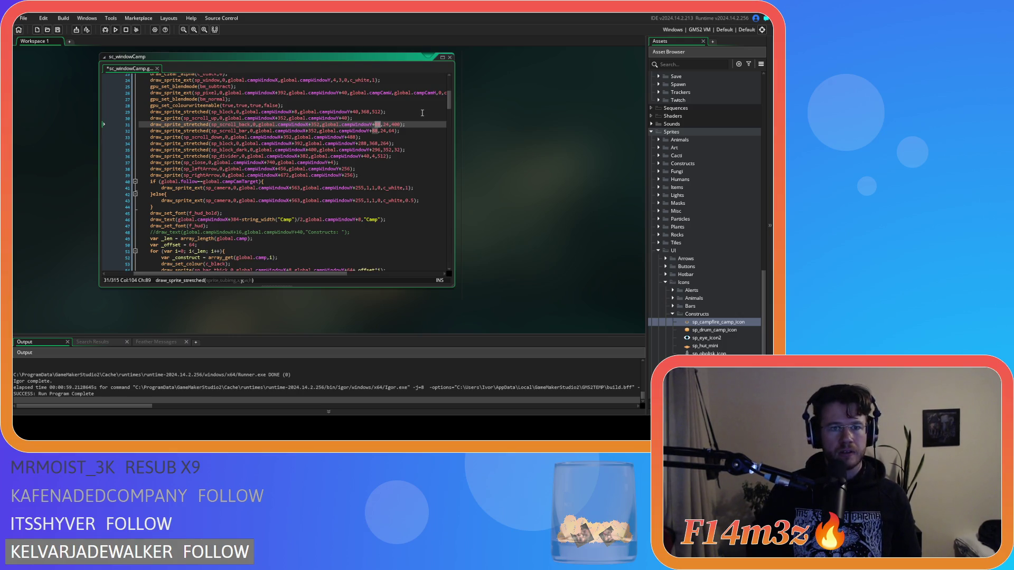
text(64)
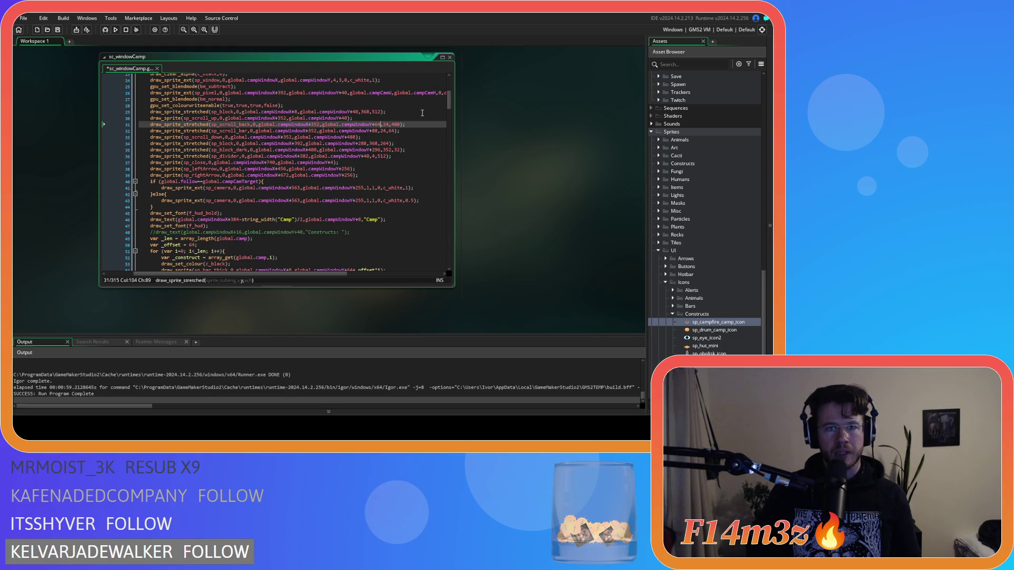
double_click(374, 132)
text(64)
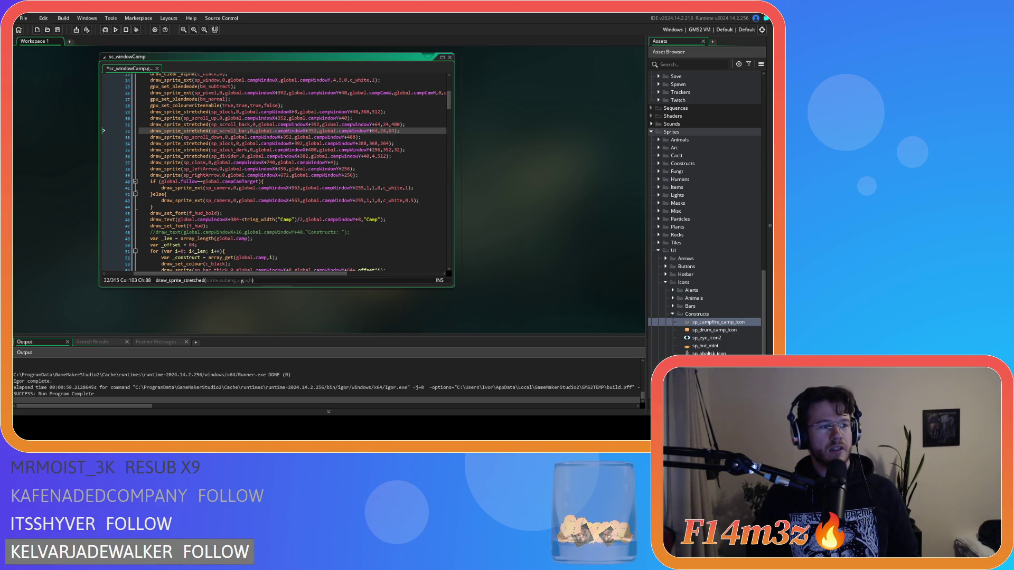
click(396, 131)
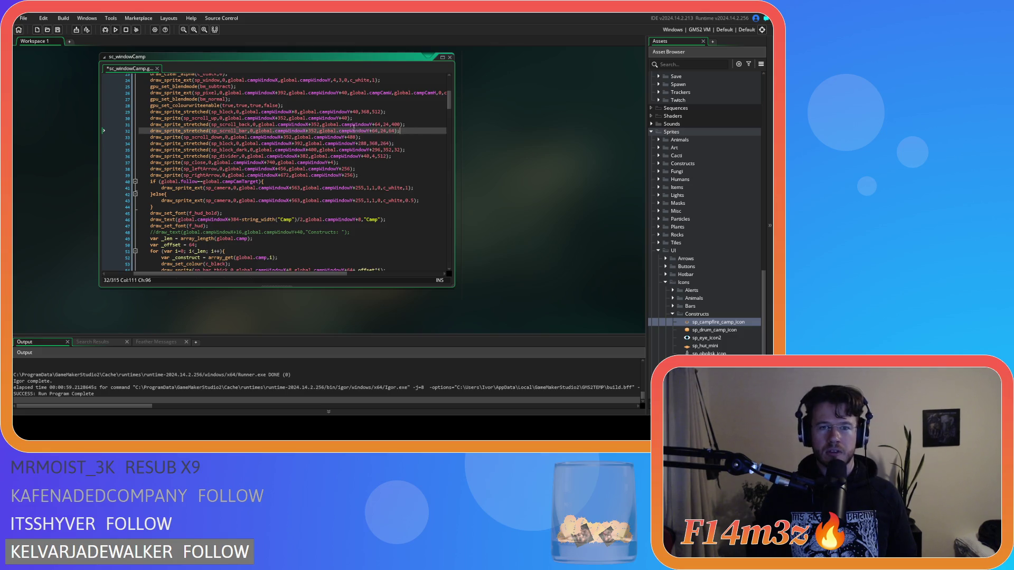
Step: Undo the last edit, change line 33's scroll-down offset from 488 to 528, and run with F5
key(ctrl+z)
click(414, 125)
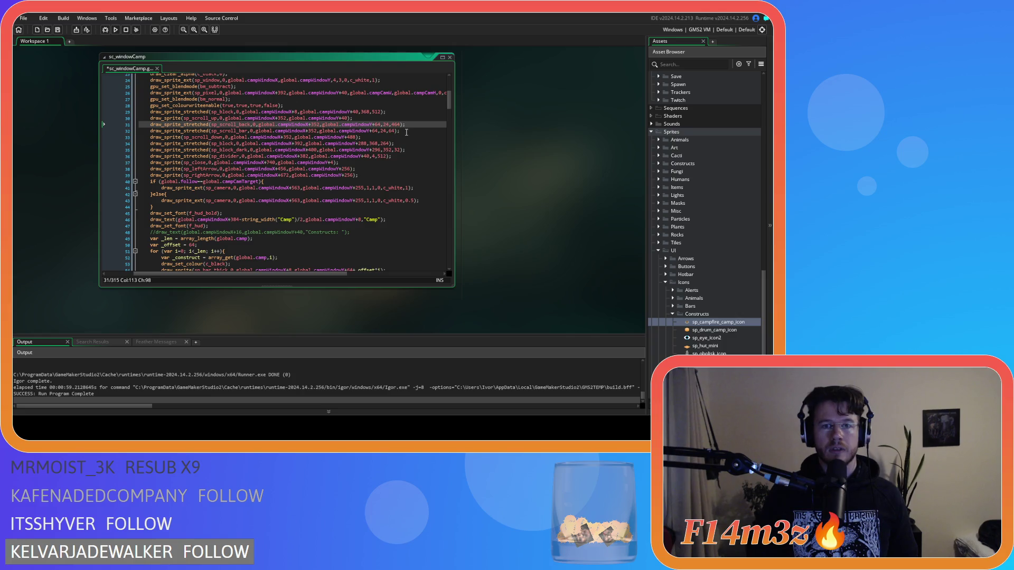
click(409, 132)
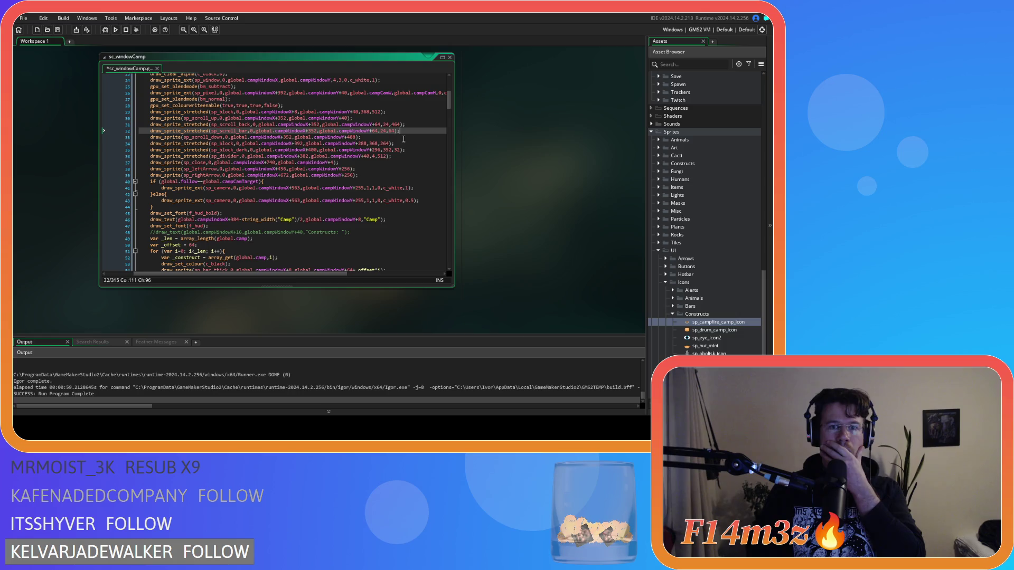
double_click(351, 138)
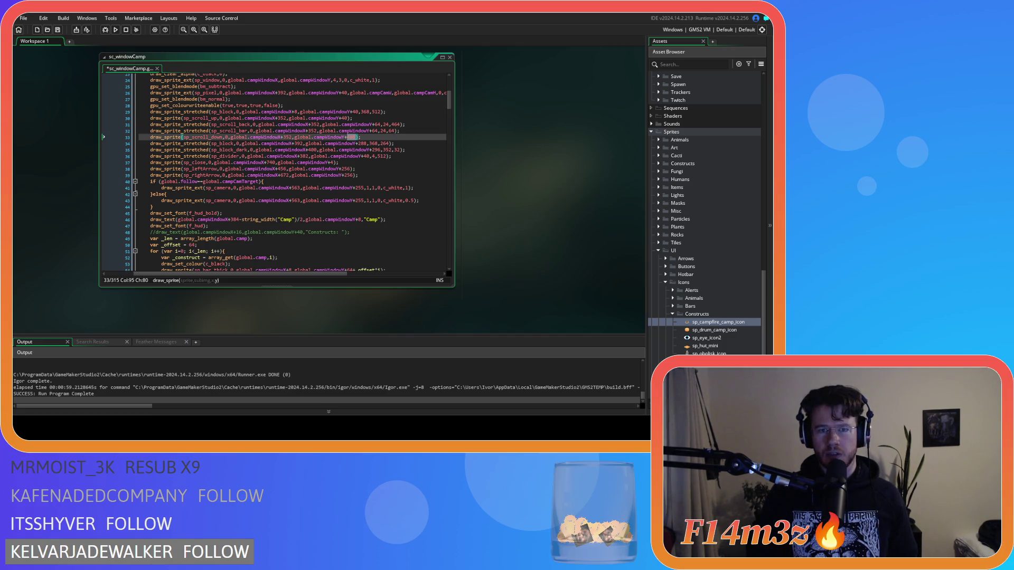
click(362, 137)
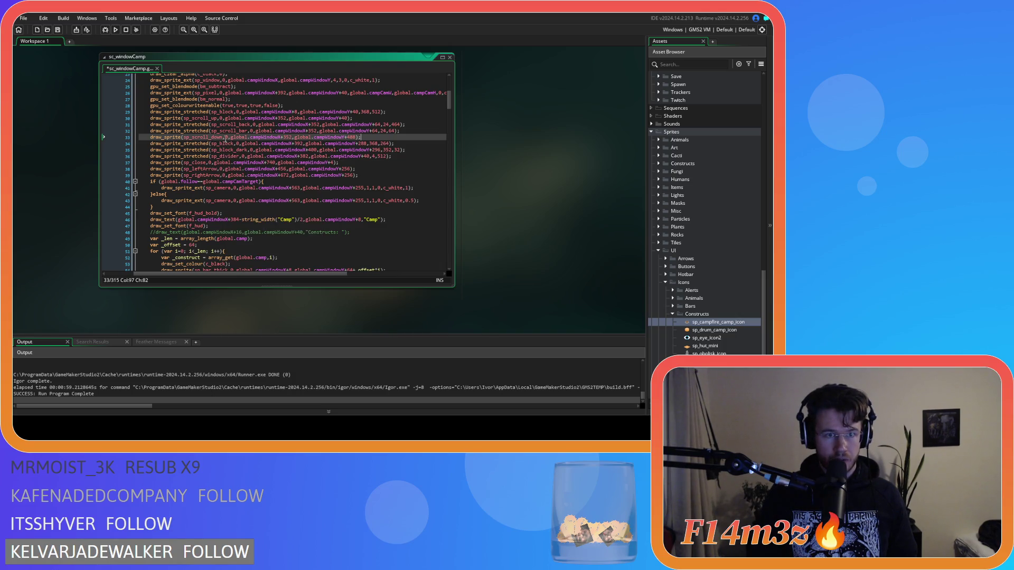
double_click(352, 137)
text(528)
key(F5)
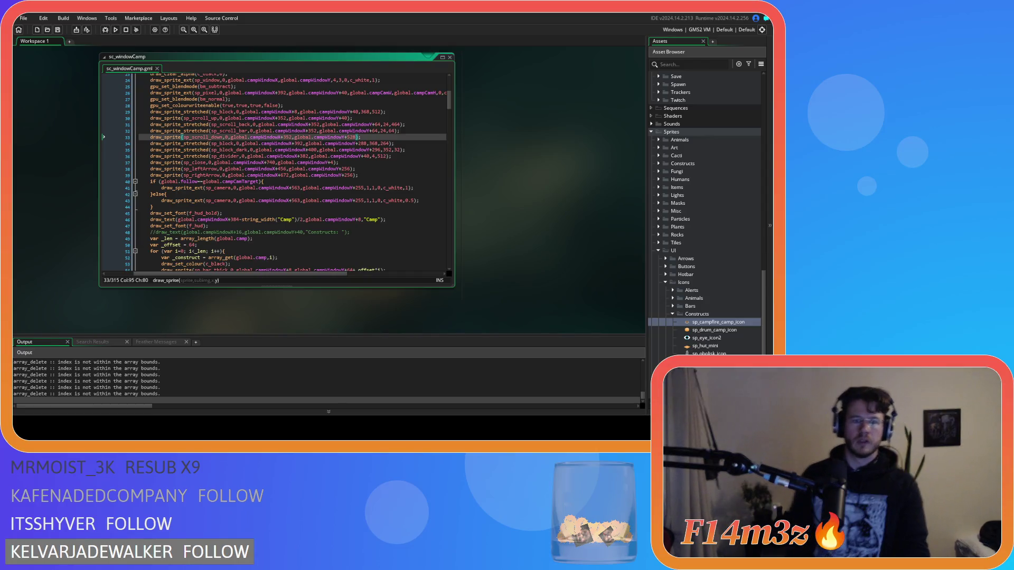
Step: Check the reworked Camp panel in the running game, then press Escape to ask to quit
key(alt+Tab)
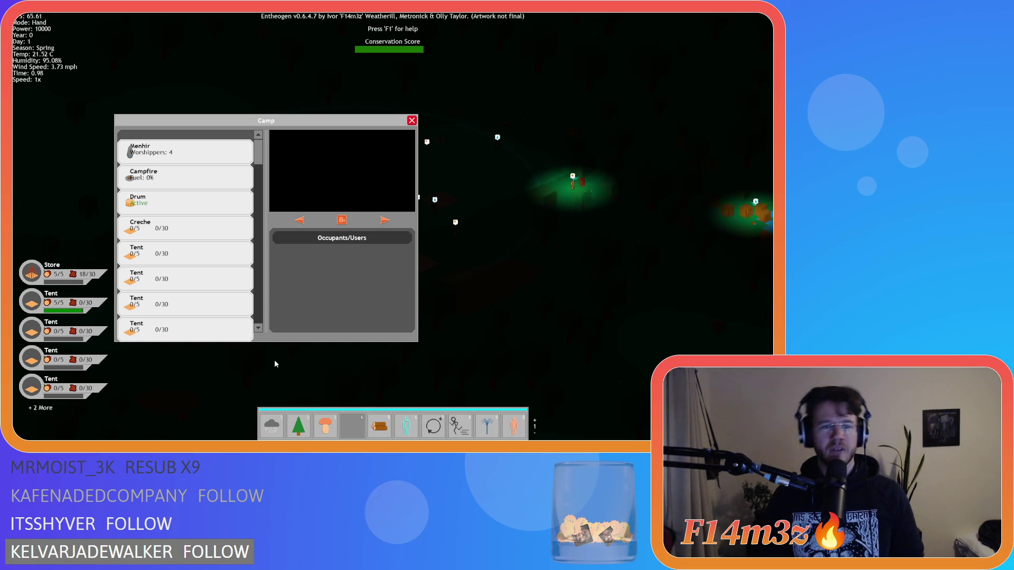
key(Escape)
key(Escape)
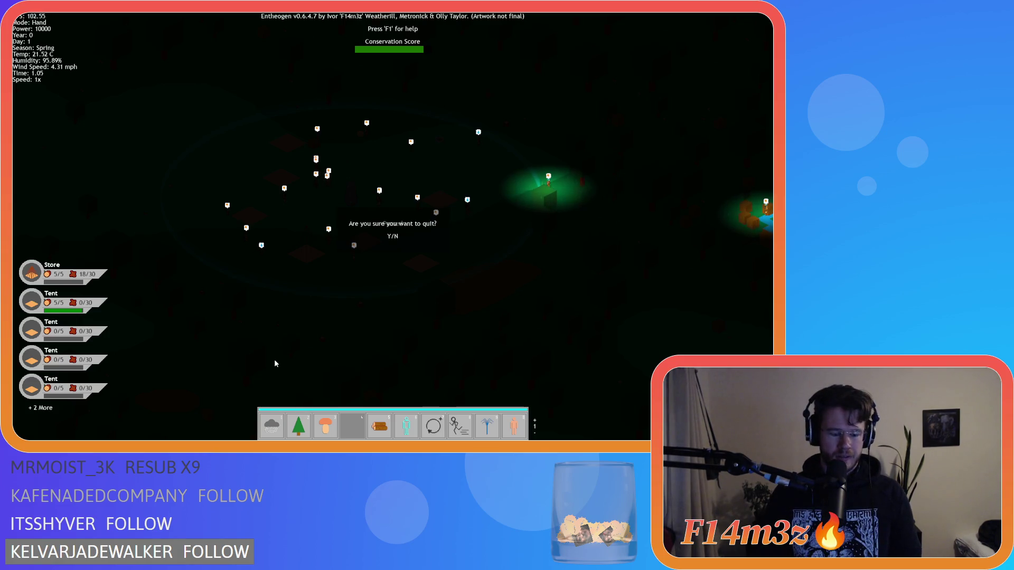
Step: Confirm quitting the game and change line 61's construct text x offset from 40 to 72
key(y)
click(211, 194)
scroll(234, 179, down, 7)
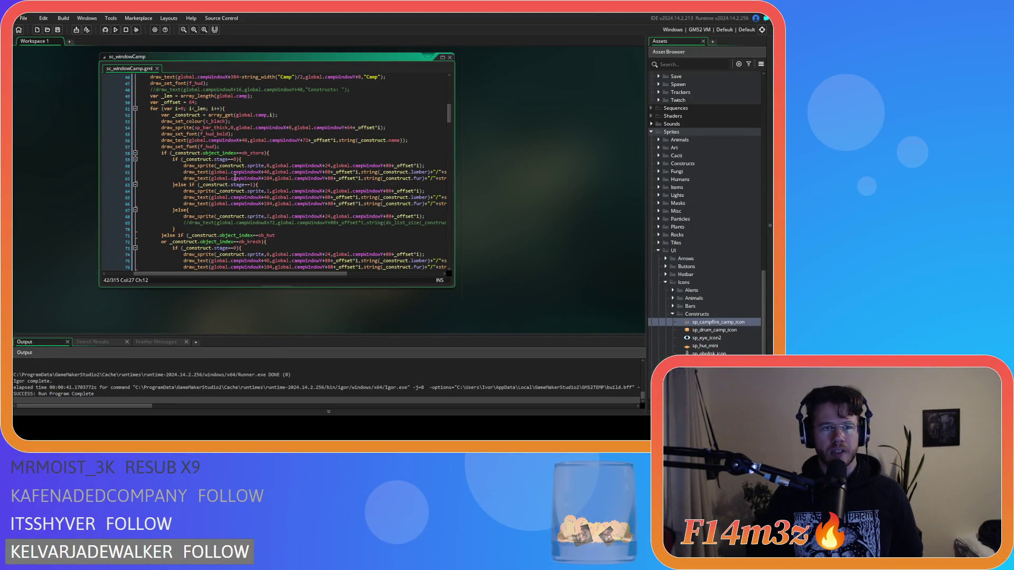
click(238, 95)
scroll(264, 149, down, 3)
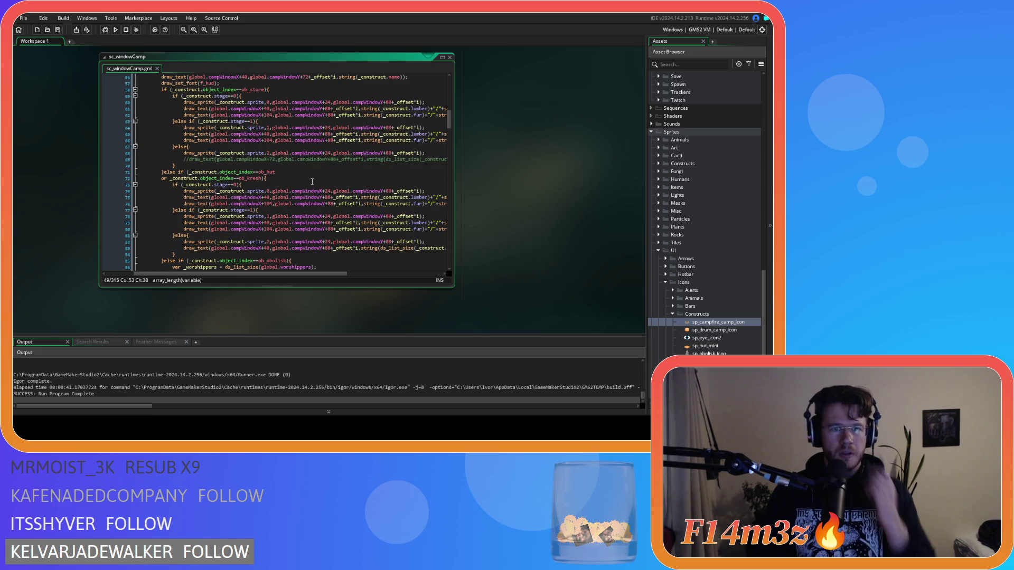
double_click(267, 109)
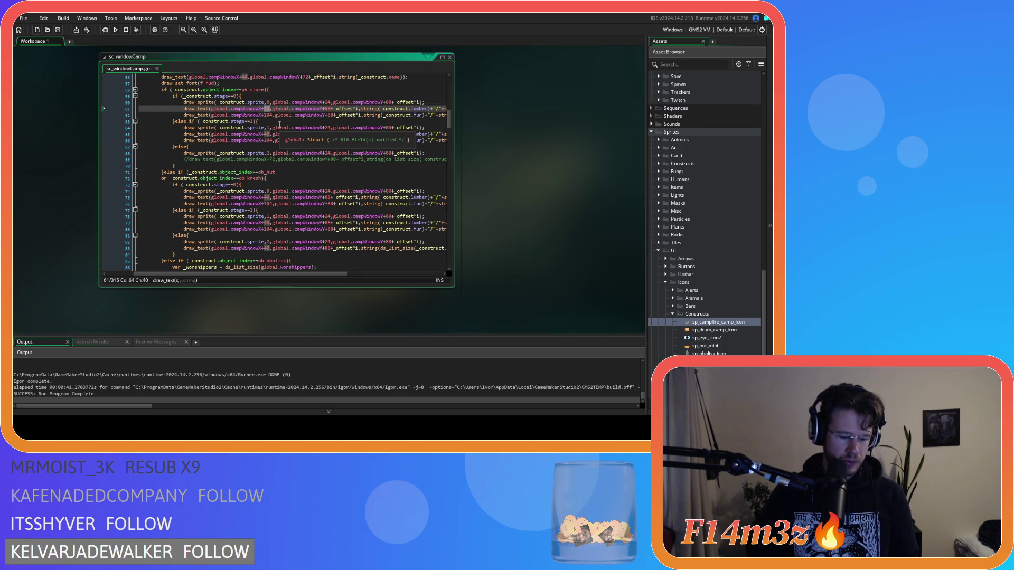
text(72)
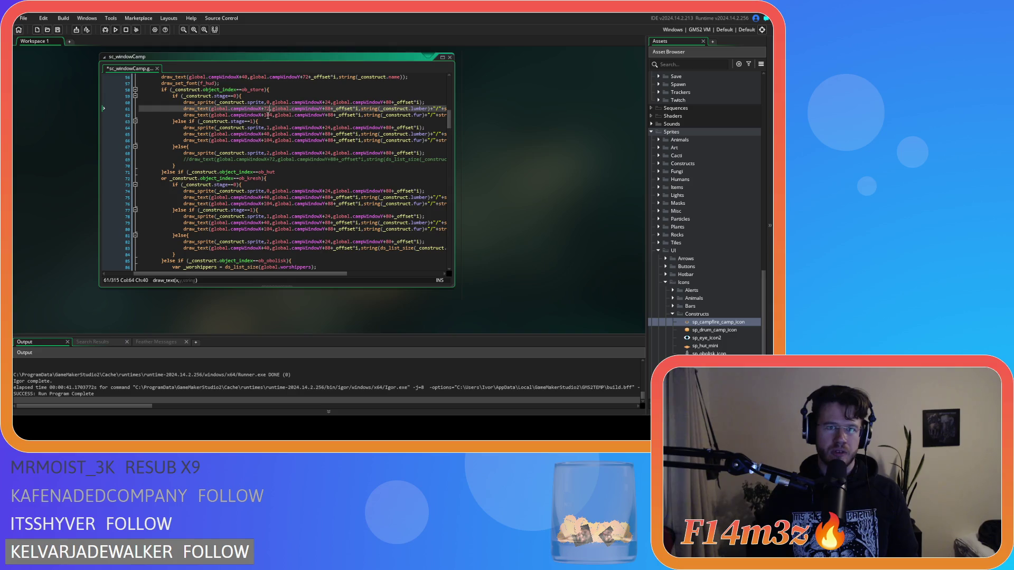
Step: Set line 62's x offset to 136 and the +40 offsets on lines 65, 75 and 79 to 72
click(268, 115)
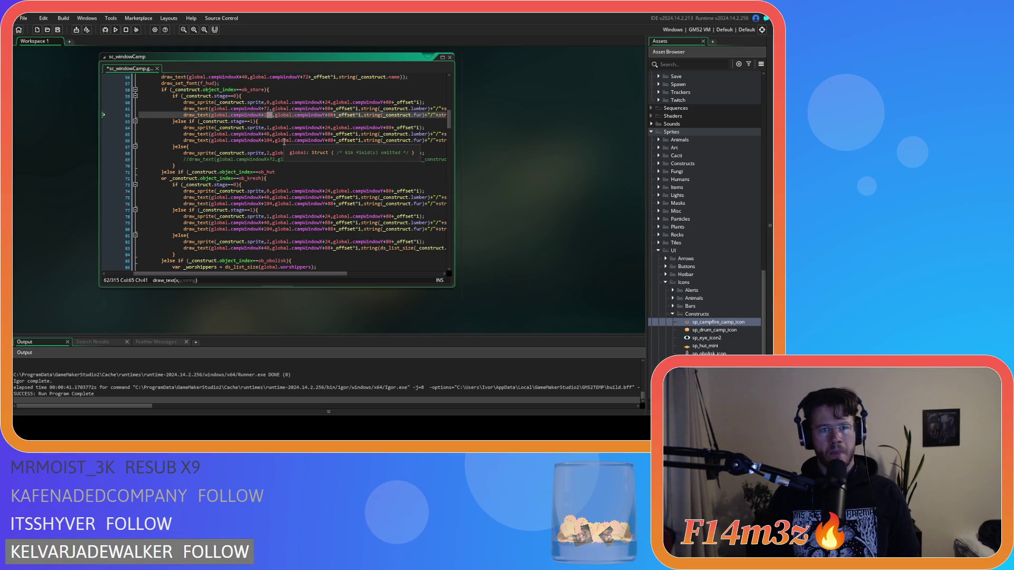
text(36)
double_click(268, 108)
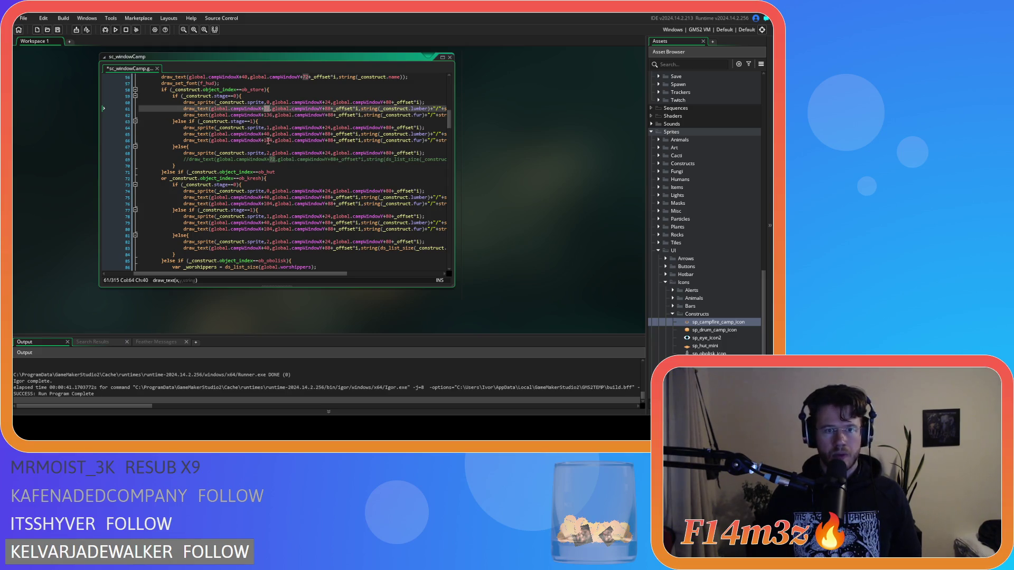
key(Down)
key(Down)
key(Down)
text(72)
double_click(267, 198)
text(72)
scroll(285, 201, down, 2)
double_click(267, 191)
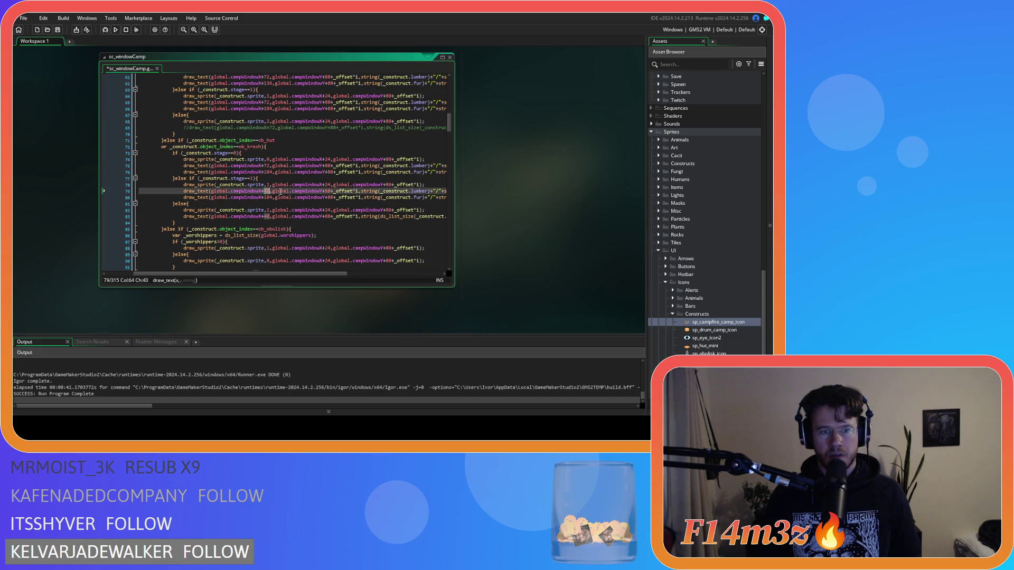
text(72)
Step: Change the remaining +40 x offsets on lines 83, 92, 100, 105 and 109 to 72
scroll(284, 193, down, 3)
double_click(267, 152)
text(72)
scroll(260, 184, down, 3)
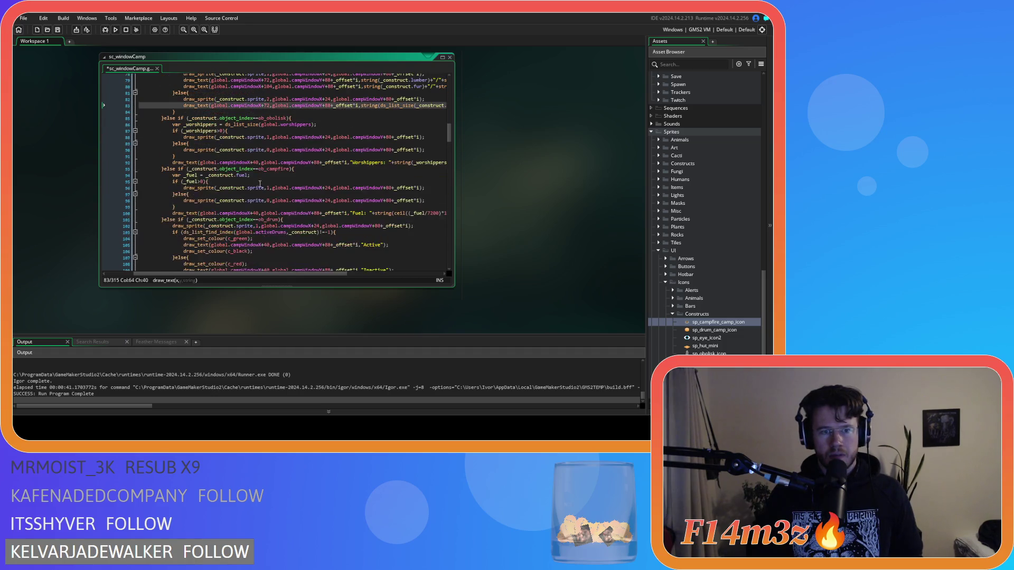
double_click(255, 162)
text(72)
double_click(256, 213)
text(72)
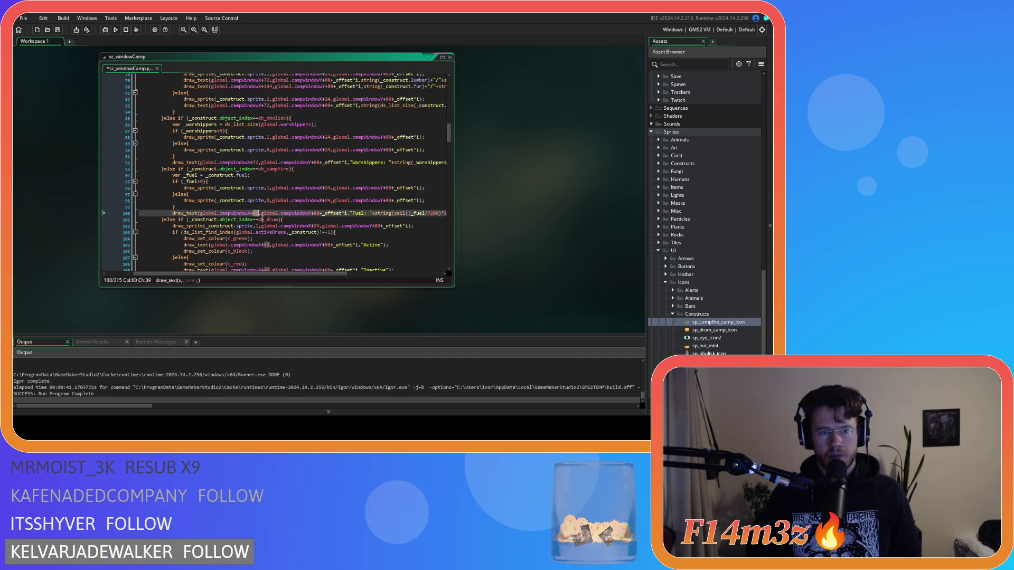
double_click(267, 245)
text(72)
scroll(267, 245, down, 3)
double_click(267, 222)
text(72)
Step: Change the 104 x offsets on lines 66, 76 and 80 to 136
scroll(315, 206, up, 10)
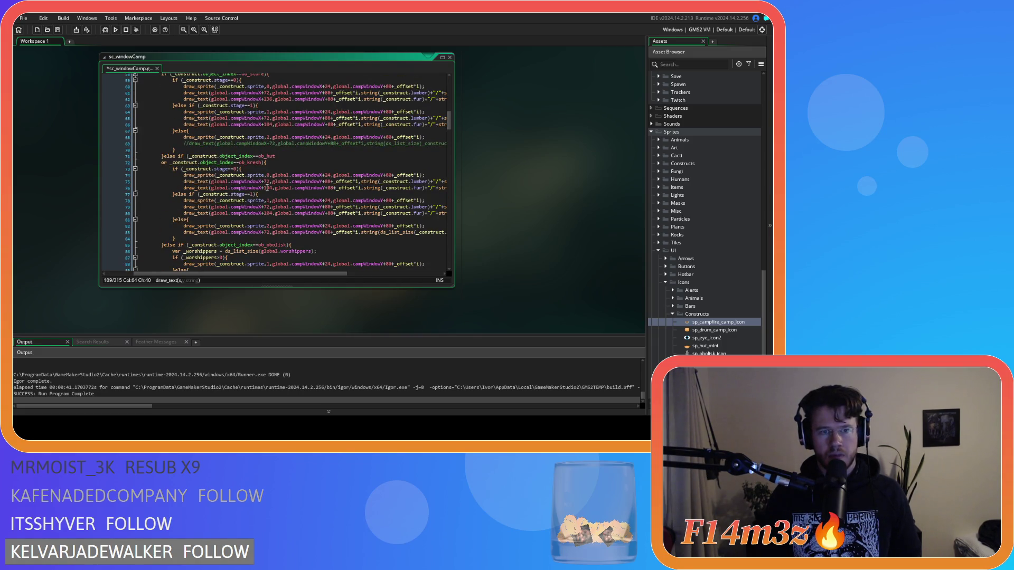
scroll(276, 186, up, 3)
double_click(268, 147)
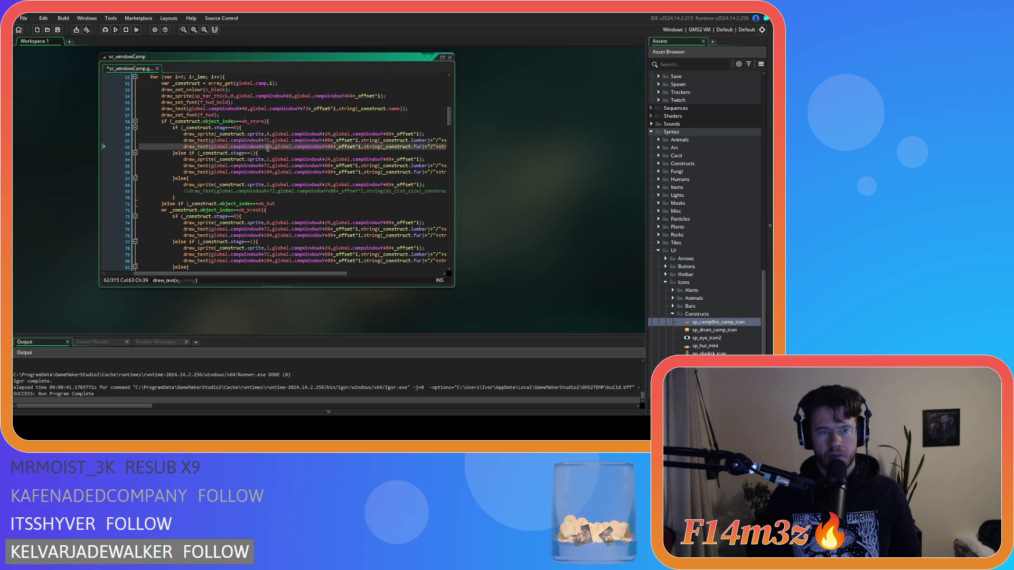
click(267, 171)
click(266, 235)
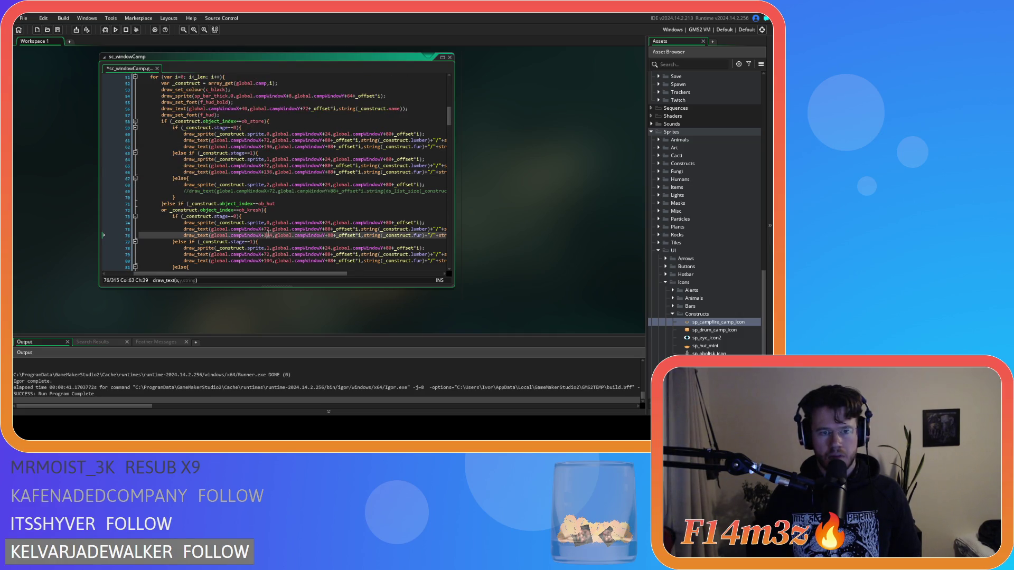
text(36)
scroll(266, 235, down, 3)
click(270, 198)
text(6)
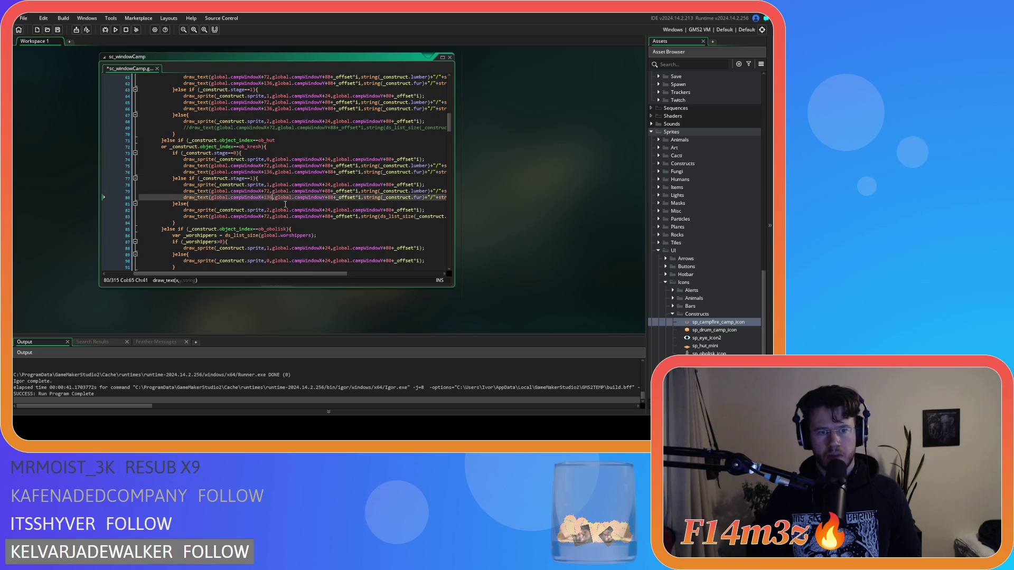
Step: Save sc_windowCamp and launch a test build of the game
scroll(275, 196, down, 5)
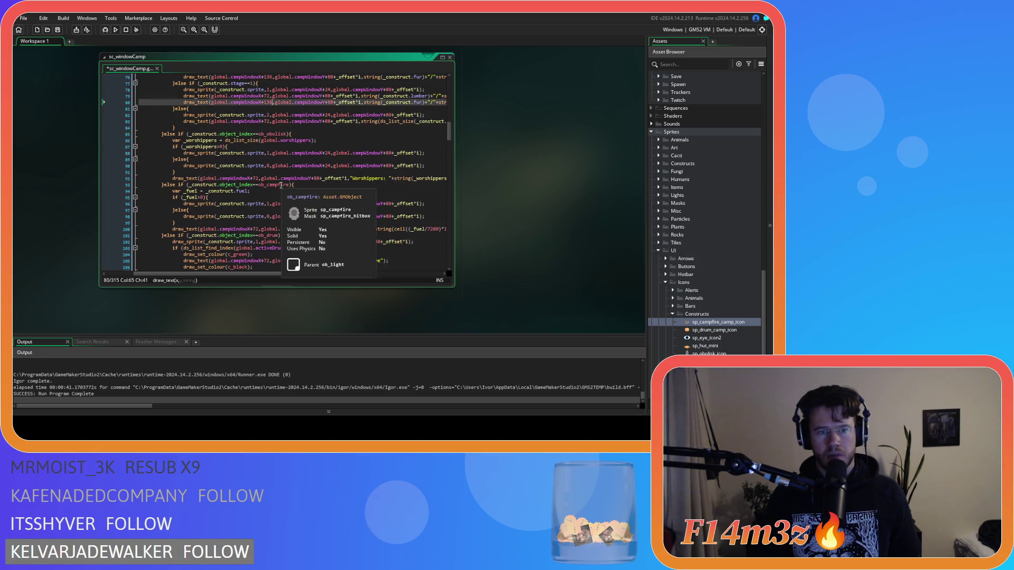
scroll(284, 199, down, 2)
scroll(286, 209, down, 2)
key(ctrl+s)
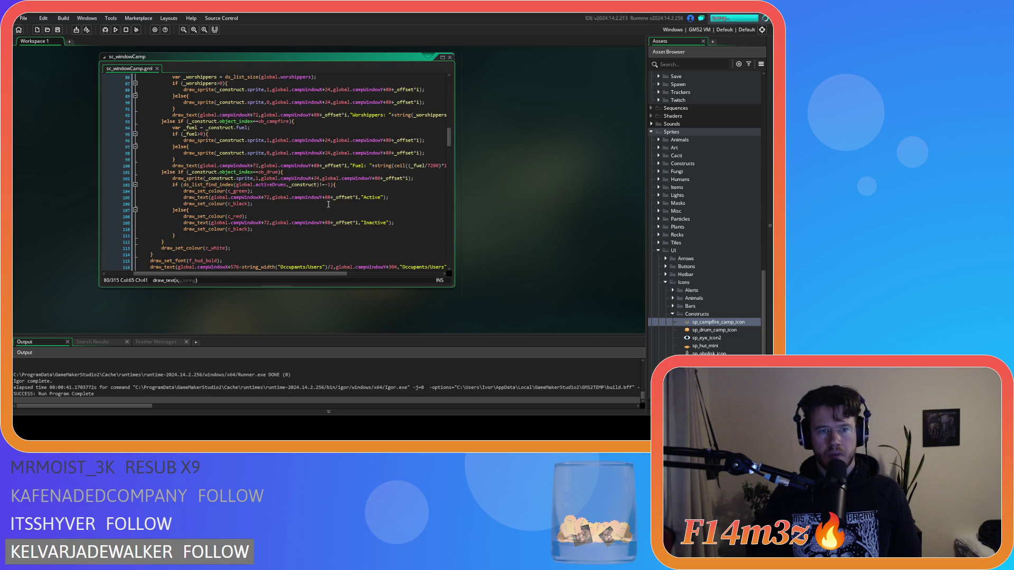
scroll(304, 158, up, 3)
key(F5)
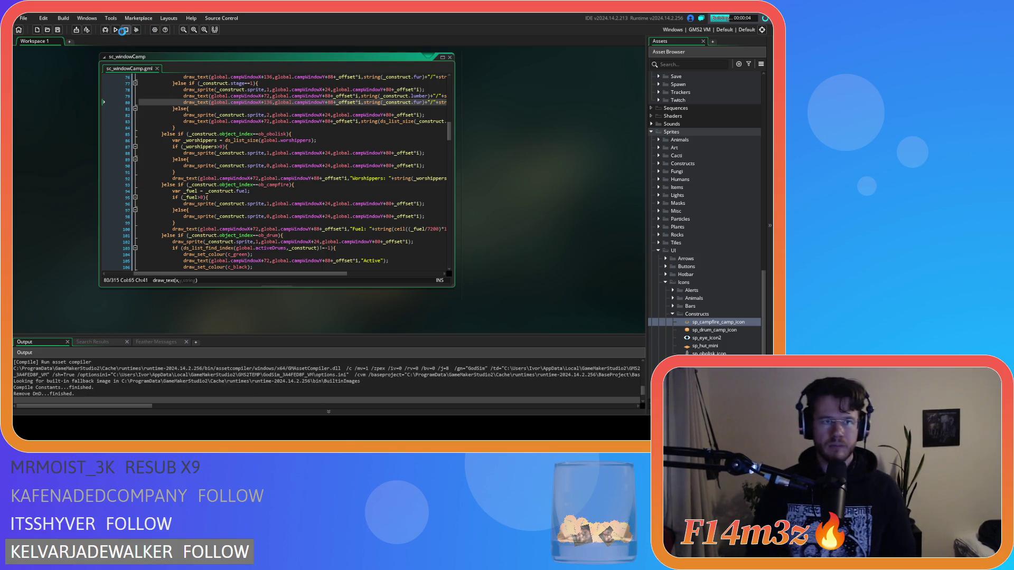
scroll(359, 153, up, 3)
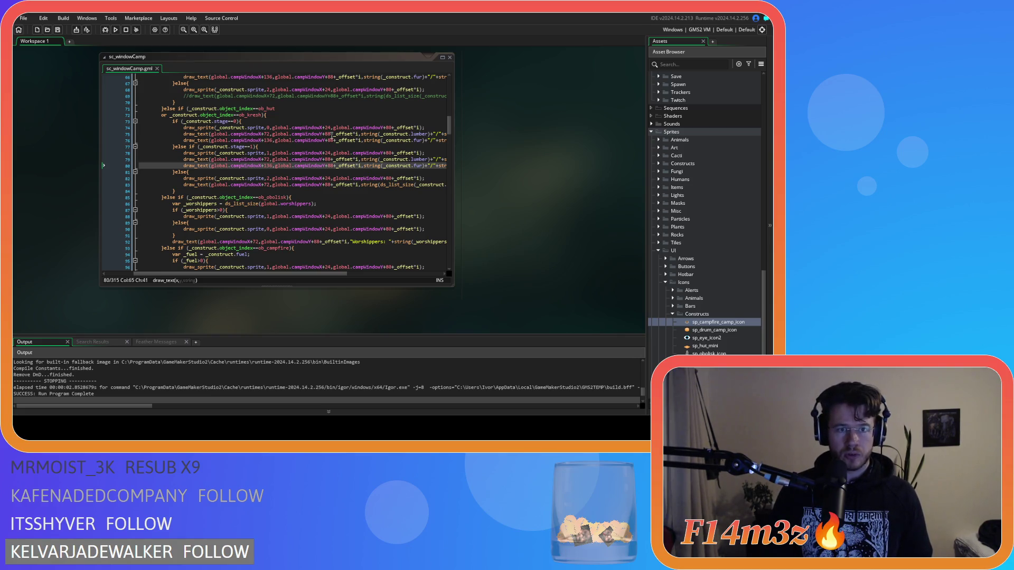
click(328, 134)
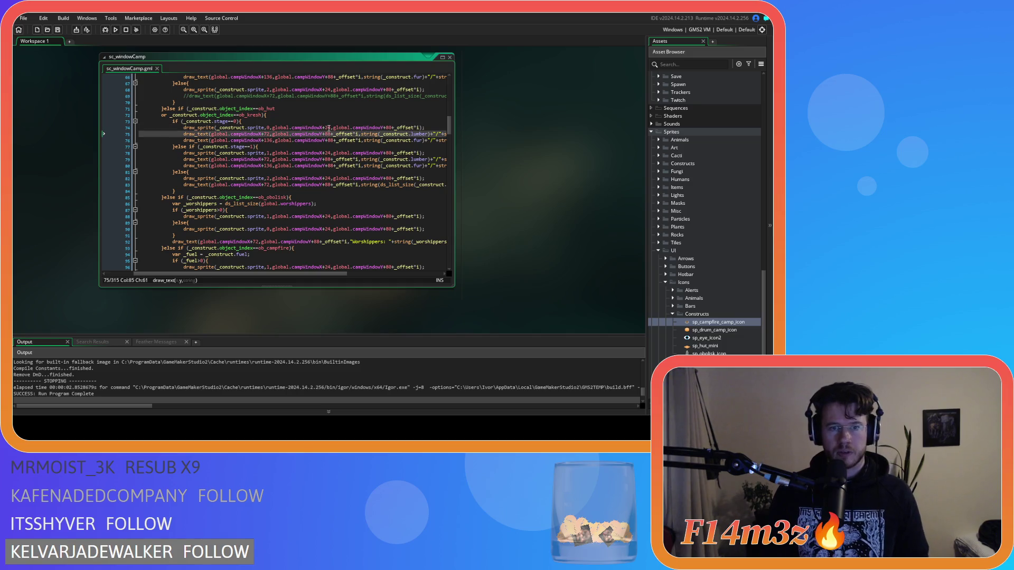
click(329, 128)
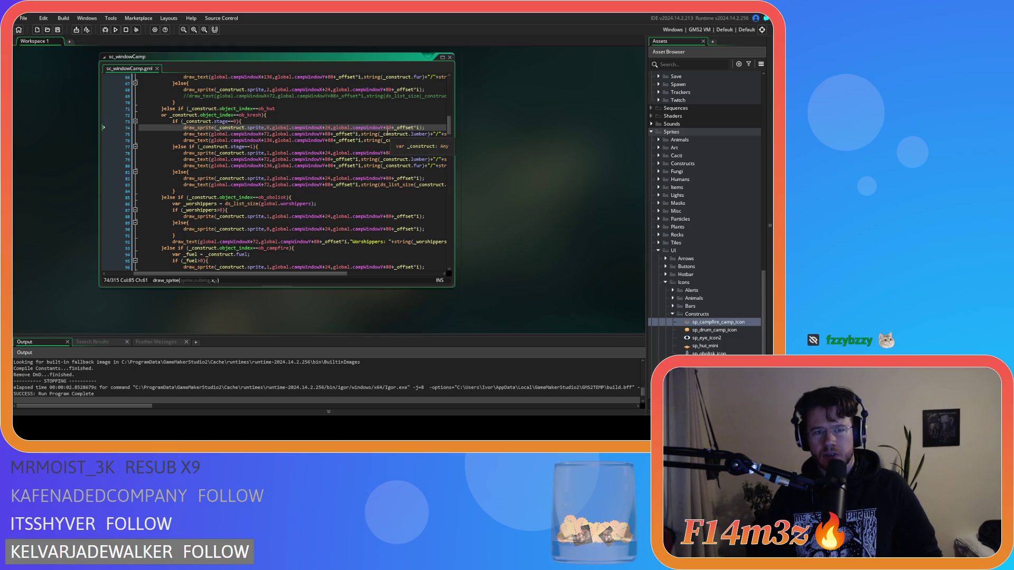
double_click(389, 128)
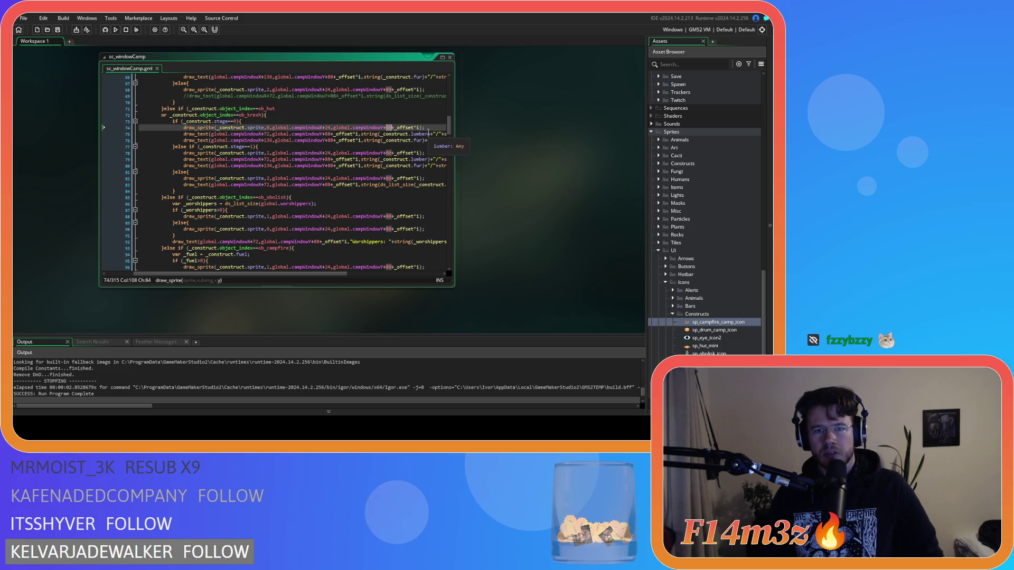
scroll(370, 156, up, 5)
scroll(369, 157, up, 6)
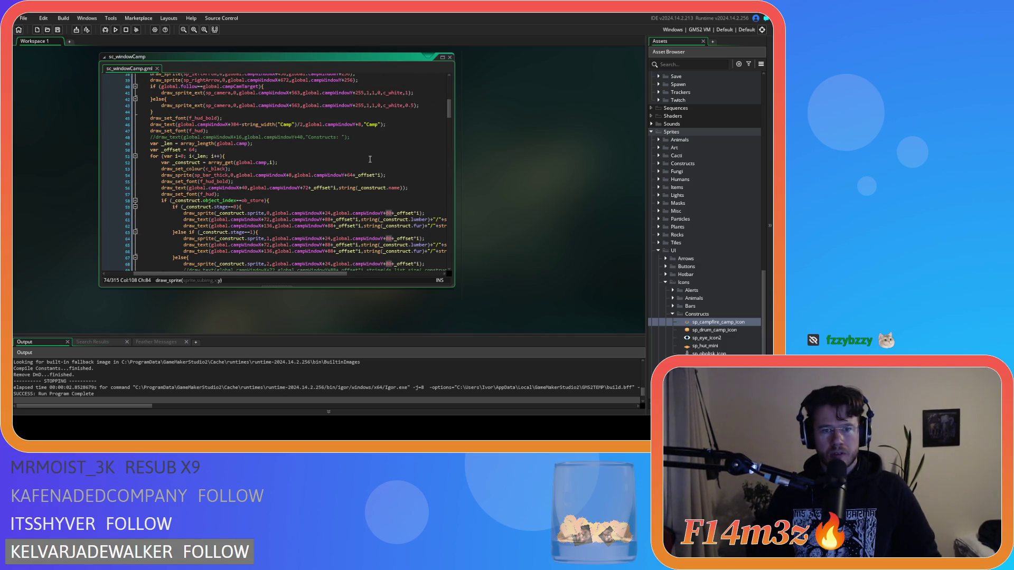
scroll(370, 160, up, 2)
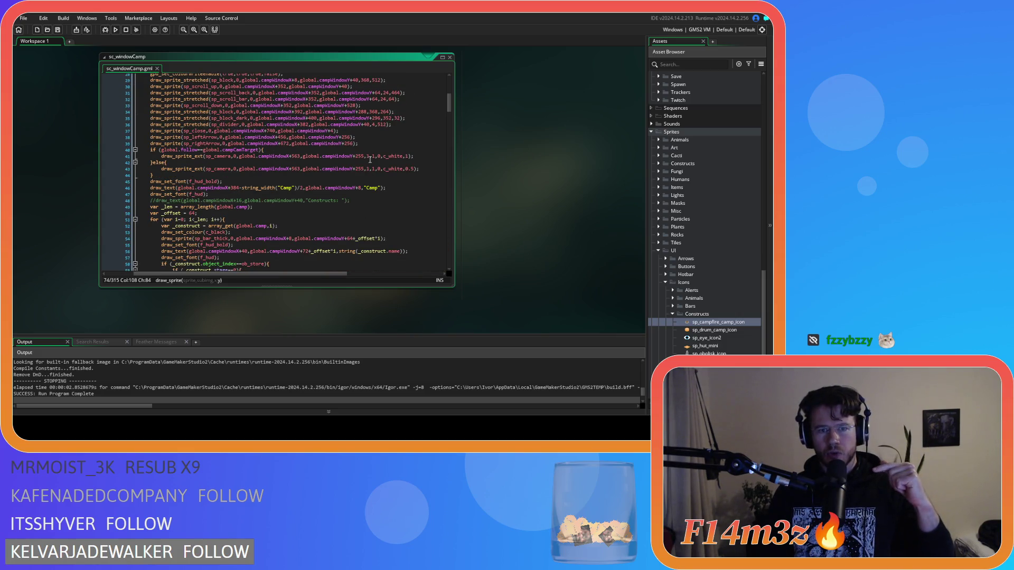
scroll(370, 159, down, 4)
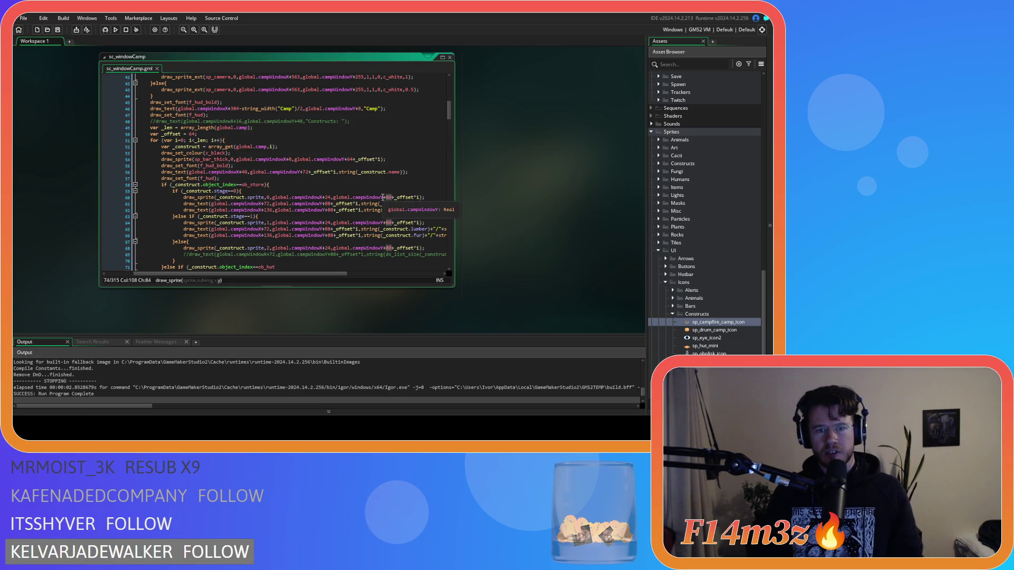
scroll(389, 177, up, 4)
scroll(389, 176, down, 7)
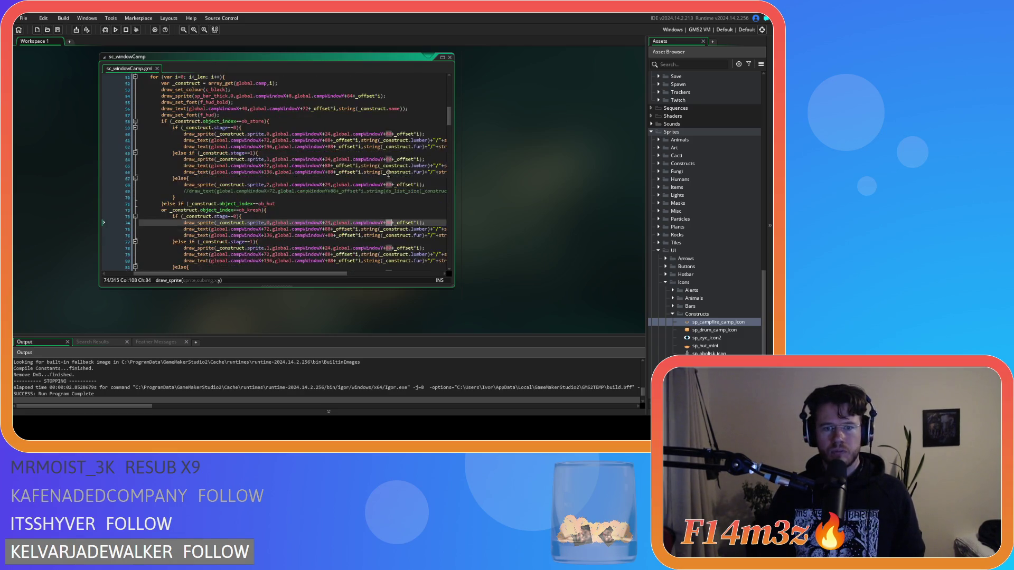
click(389, 134)
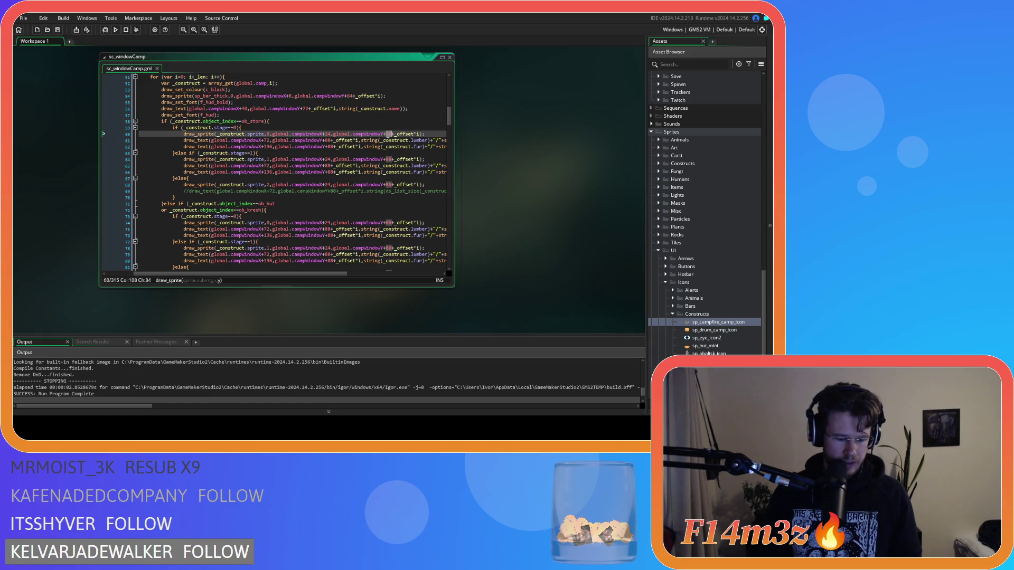
Step: Change the construct icons' campWindowY+80 offsets to 56 on the lines through 82
text(56)
double_click(389, 159)
text(56)
double_click(389, 184)
text(56)
scroll(389, 185, down, 3)
double_click(388, 159)
text(56)
double_click(388, 184)
text(56)
double_click(388, 209)
text(56)
Step: Change the remaining +80 icon offsets on lines 88, 90, 96, 98 and 102 to 56
scroll(392, 180, down, 3)
double_click(389, 184)
text(56)
double_click(389, 197)
text(56)
scroll(394, 193, down, 3)
double_click(390, 172)
text(56)
double_click(390, 184)
text(56)
double_click(378, 210)
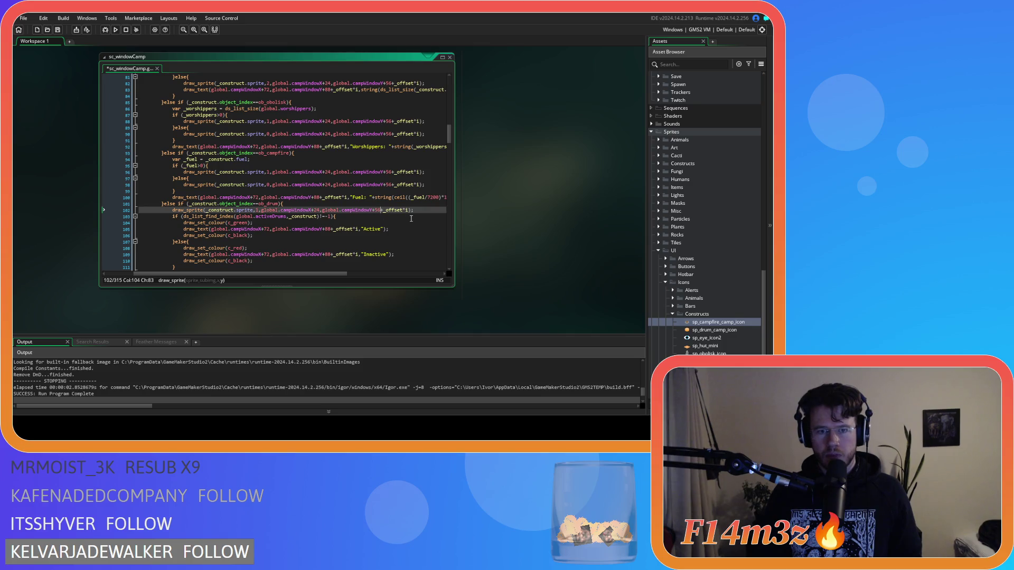
scroll(411, 218, down, 3)
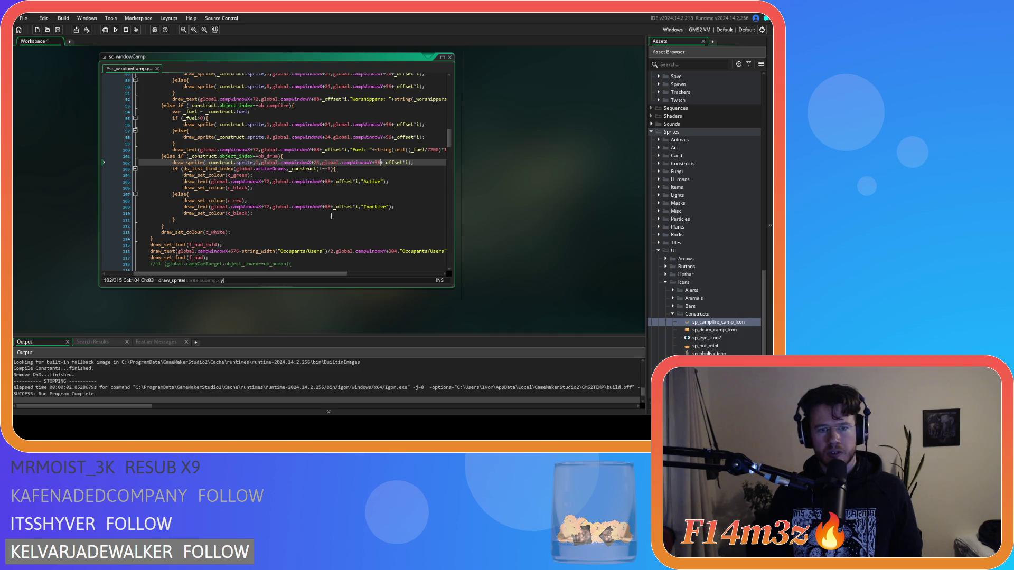
double_click(328, 207)
Step: Change the 88 y offsets to 64 on lines 109, 100, 83 and the Worshippers text
text(64)
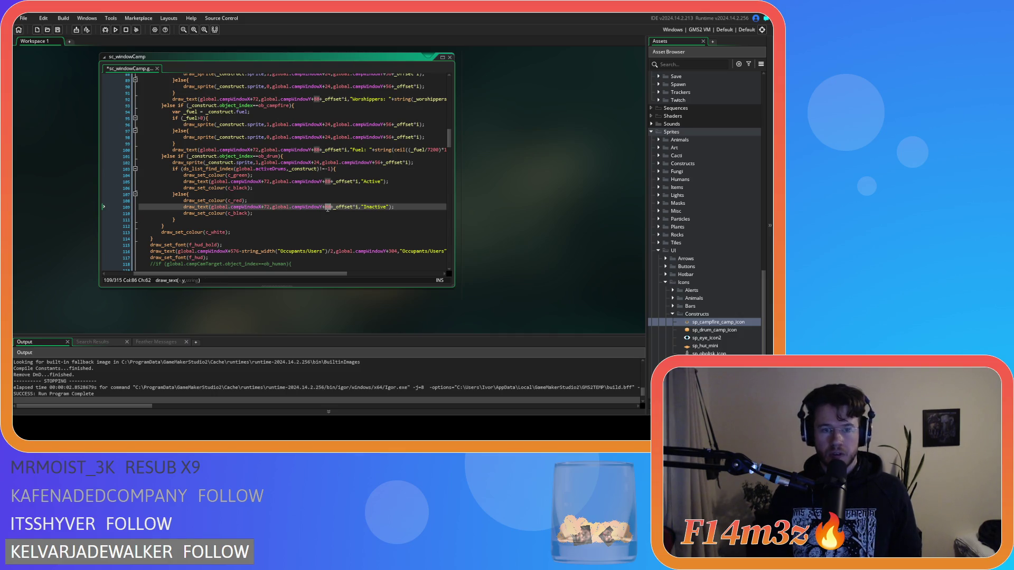
click(328, 179)
double_click(327, 149)
text(64)
scroll(320, 184, up, 3)
double_click(317, 162)
text(64)
scroll(330, 177, up, 3)
double_click(328, 169)
text(64)
Step: Change the 88 y offsets on lines 80, 76 and 75 to 64, then save and run
double_click(329, 149)
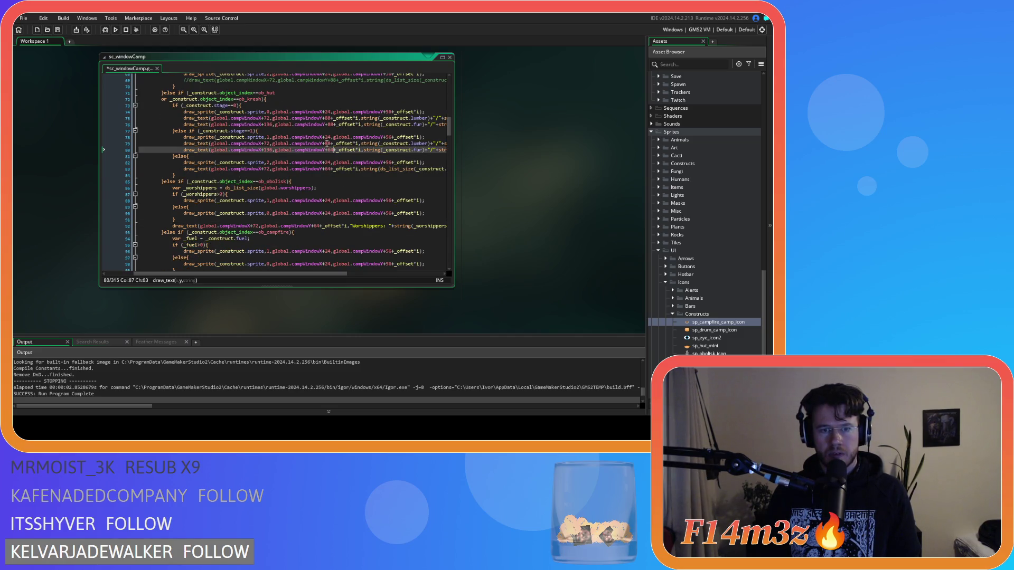
text(64)
double_click(327, 143)
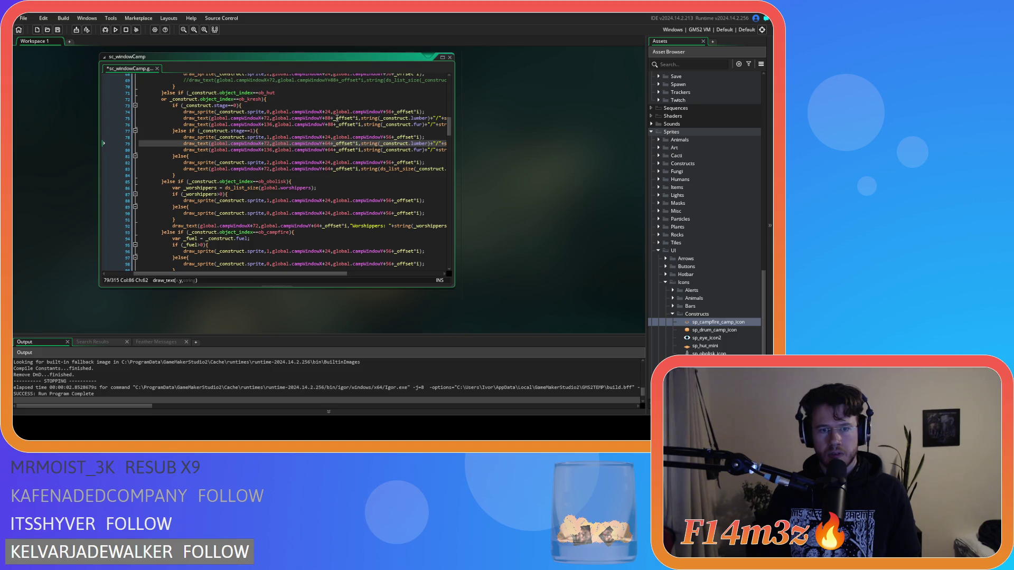
double_click(328, 124)
text(64)
double_click(329, 118)
text(64)
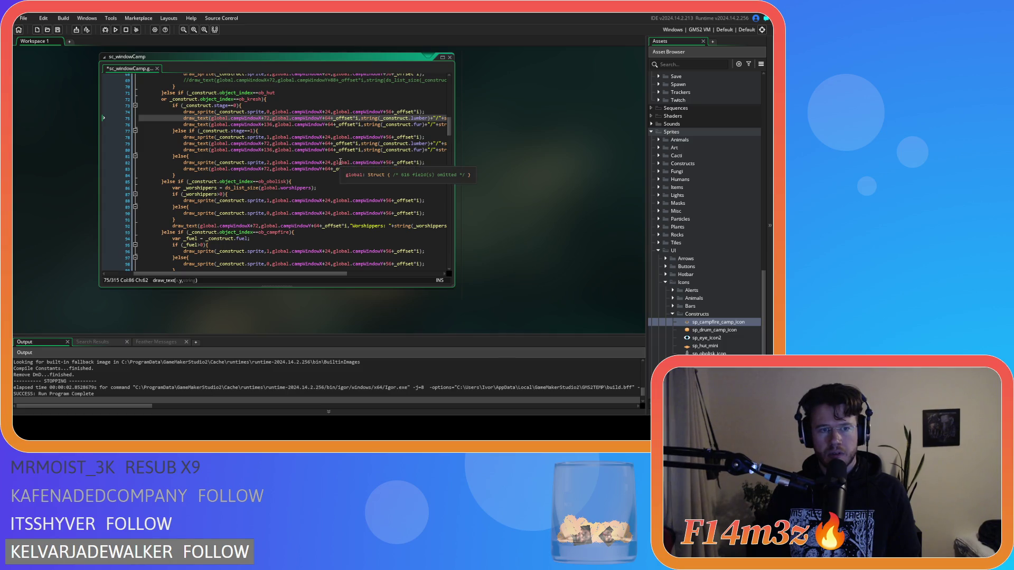
key(Down)
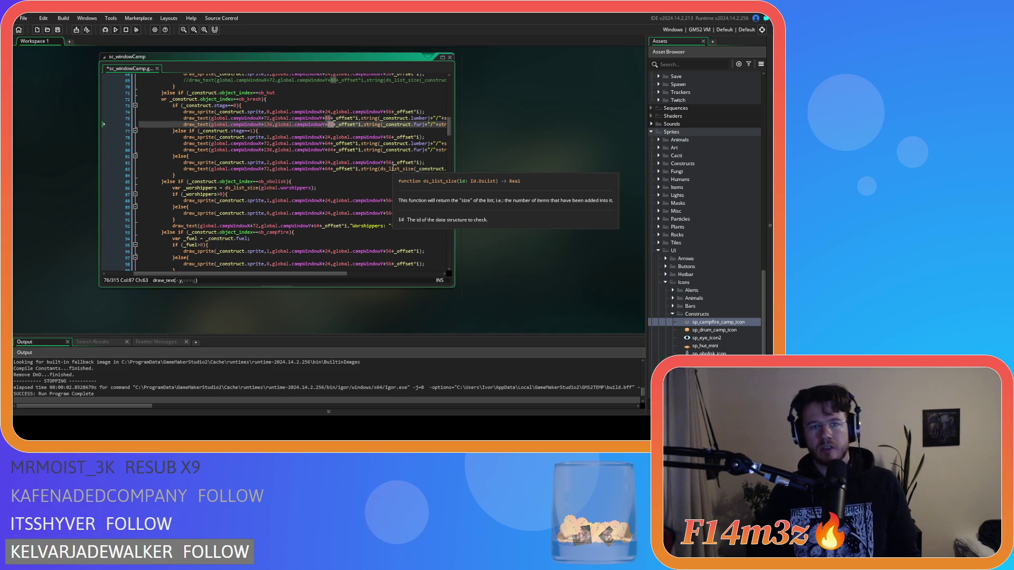
key(Up)
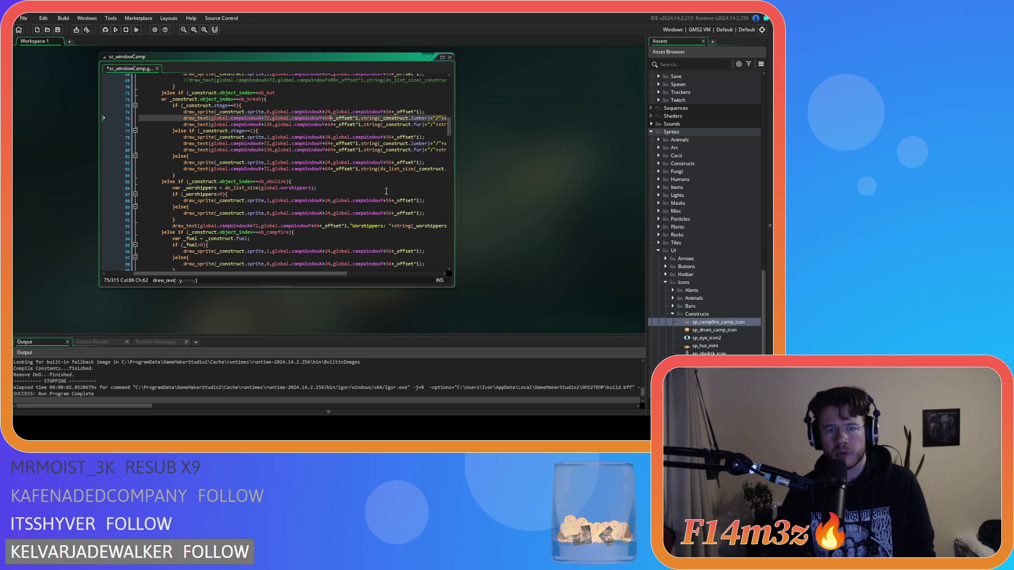
scroll(378, 182, down, 3)
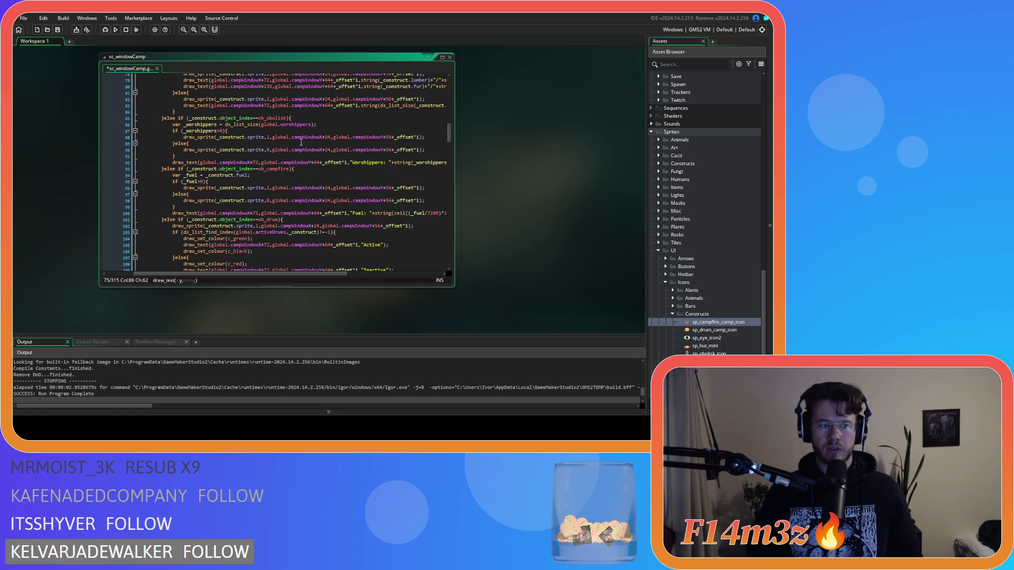
key(F5)
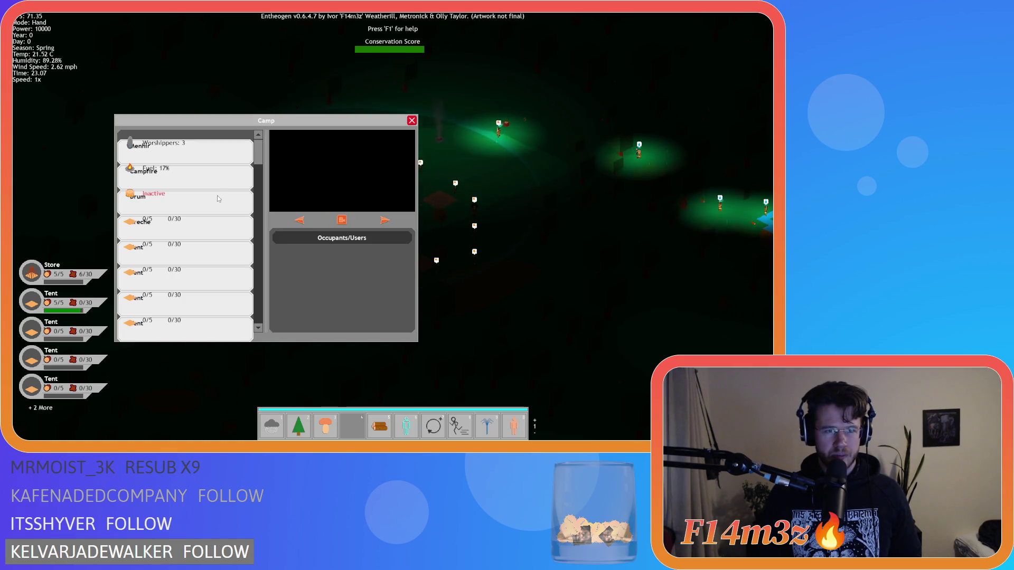
Step: Quit the running game and scroll back up through the sc_windowCamp drawing code
key(Escape)
key(Escape)
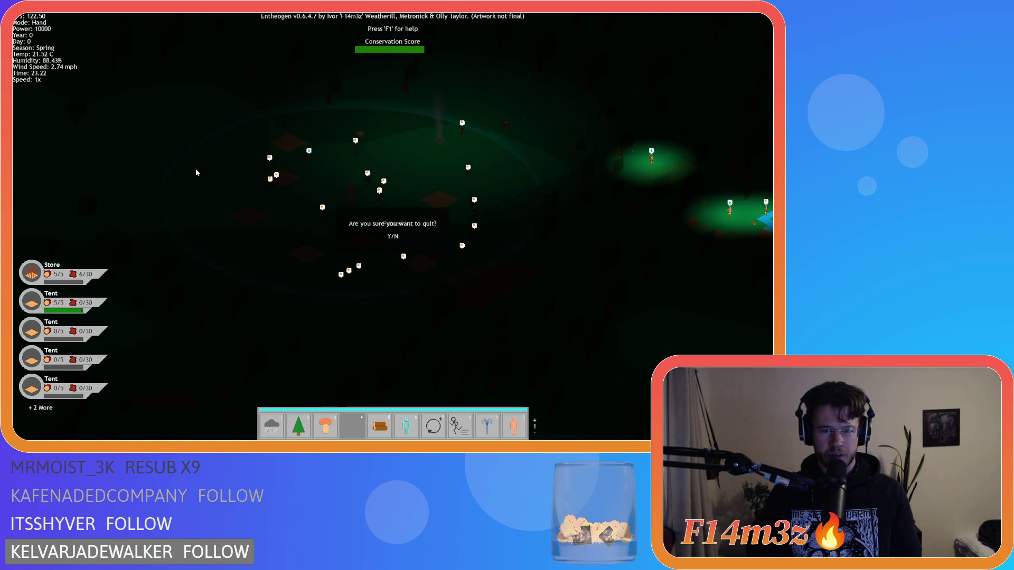
key(y)
scroll(289, 188, up, 3)
scroll(290, 189, up, 1)
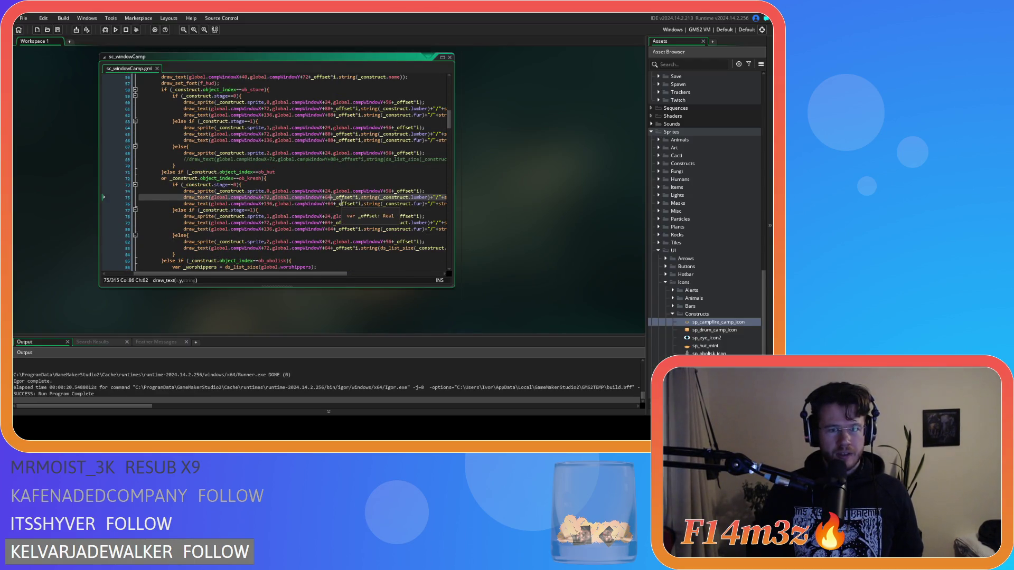
scroll(305, 186, up, 3)
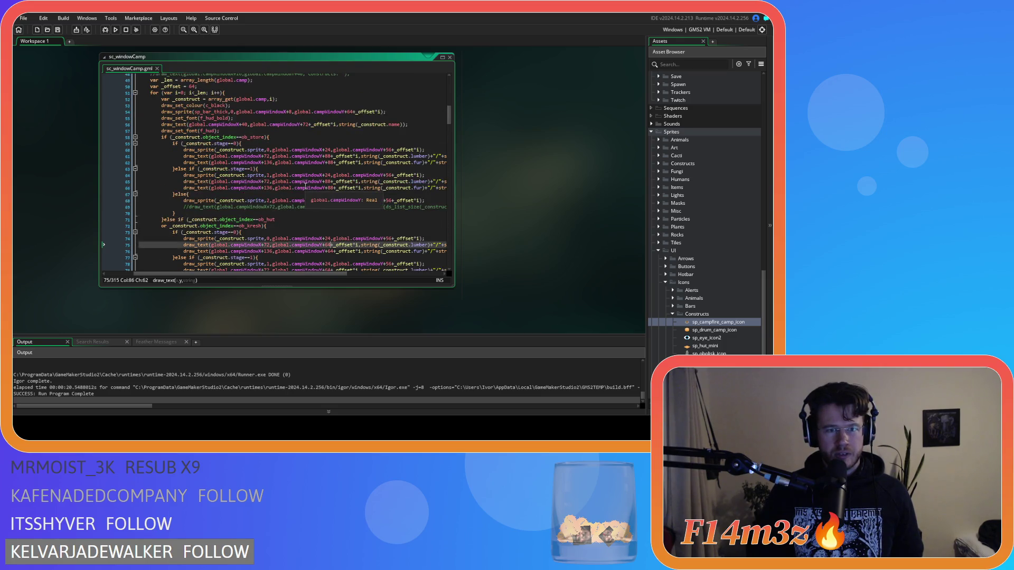
scroll(305, 186, up, 2)
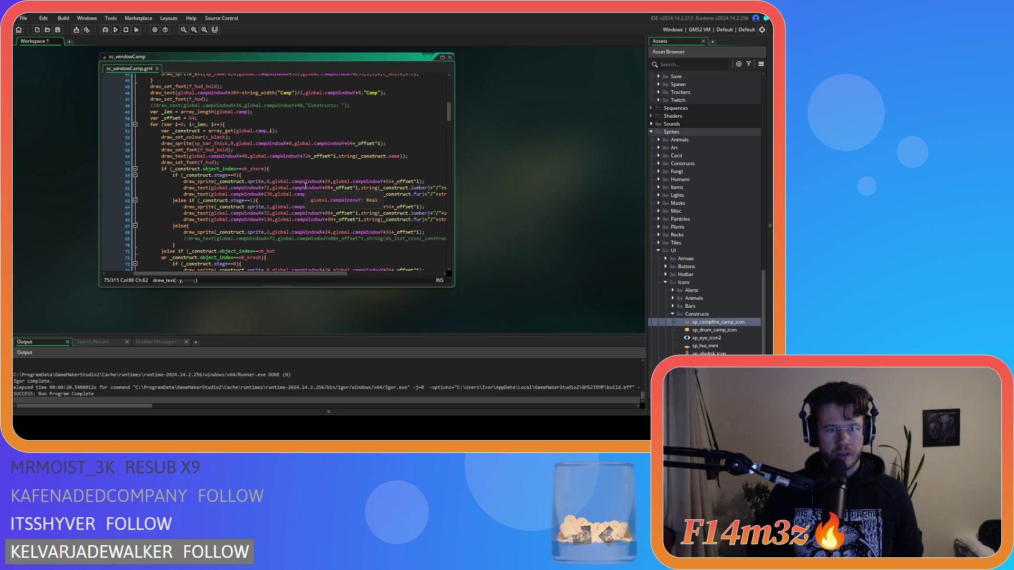
Step: Change the construct name text offset on line 56 from 72 to 40 and save the script
click(359, 156)
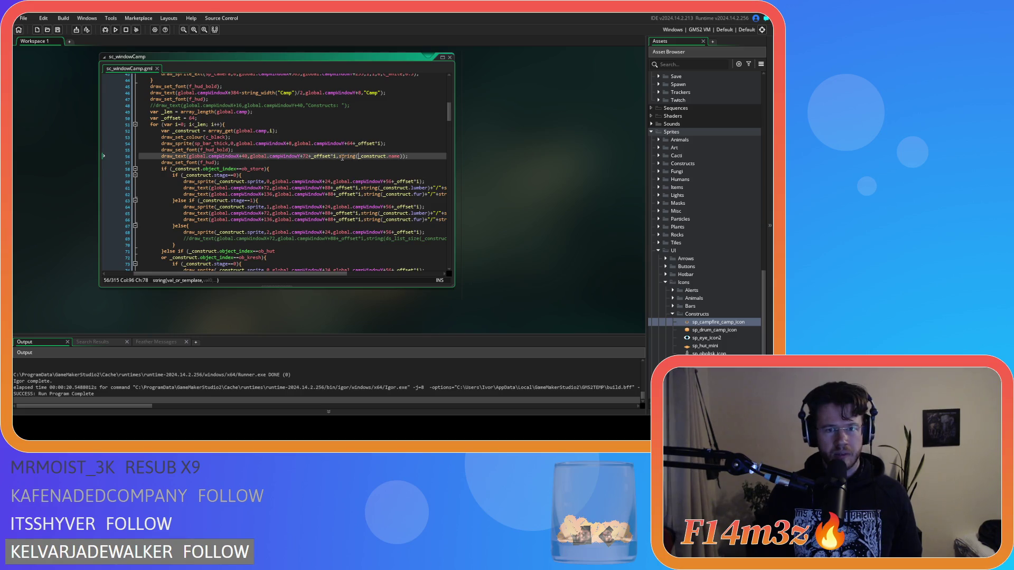
double_click(304, 156)
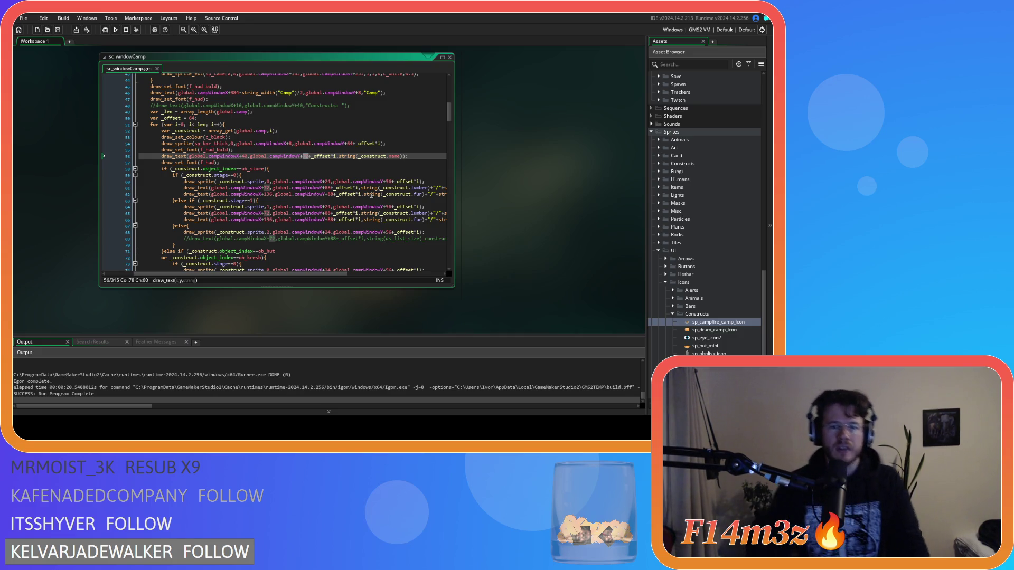
text(40)
click(384, 188)
key(ctrl+s)
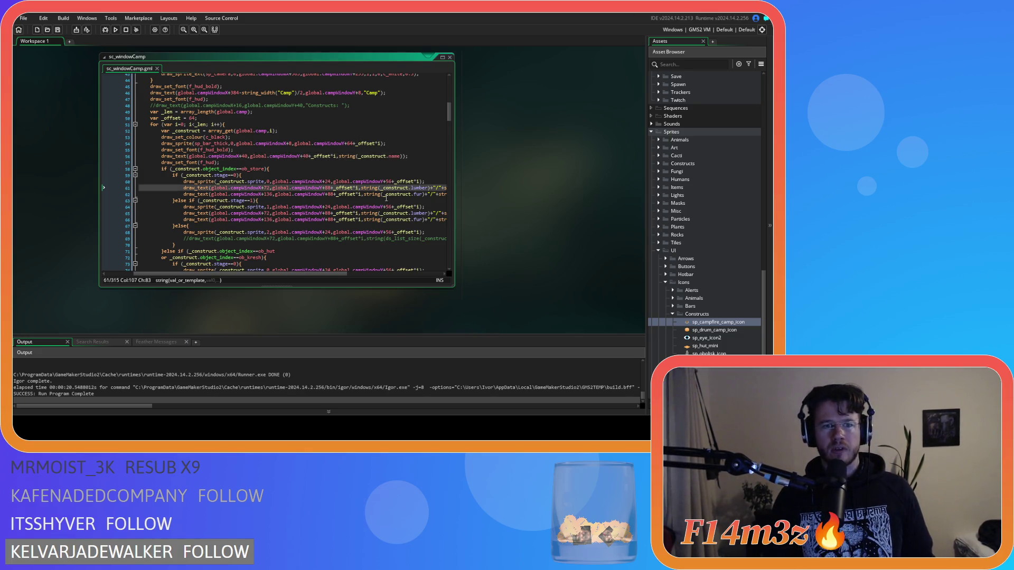
Step: Change the bar sprite offset on line 54 from 64 to 40 and launch a test build
double_click(350, 144)
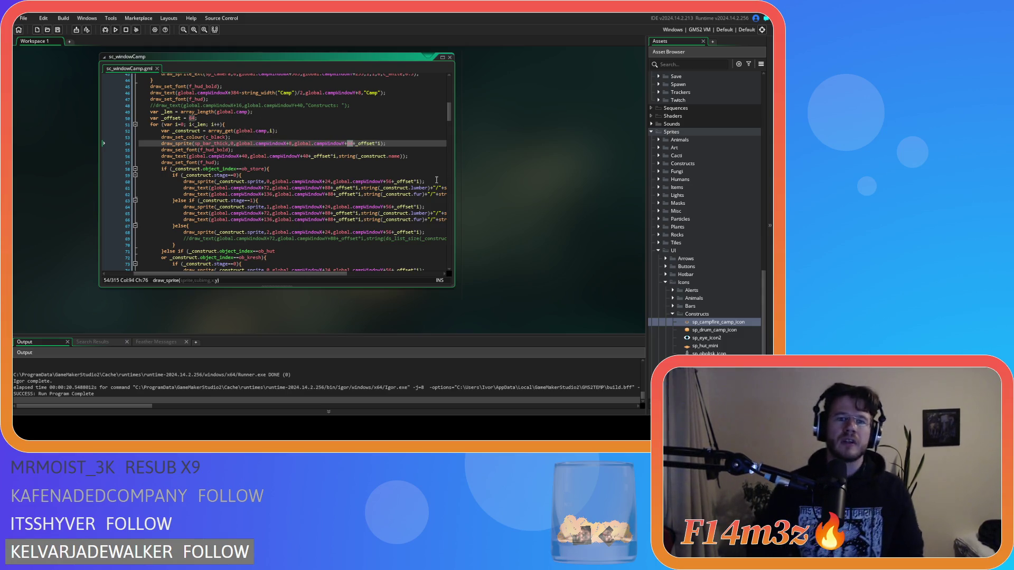
scroll(410, 165, up, 6)
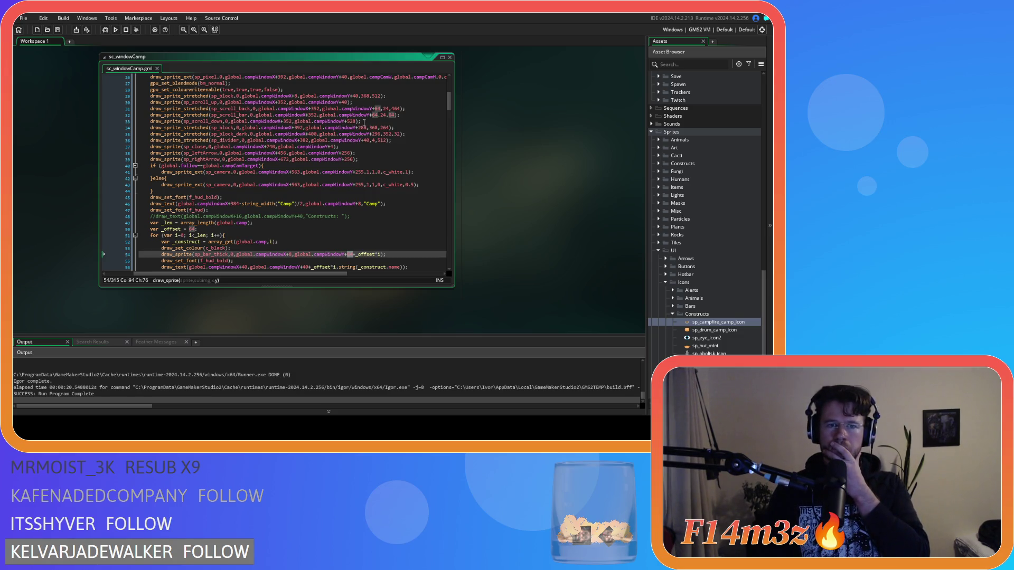
click(346, 102)
double_click(345, 102)
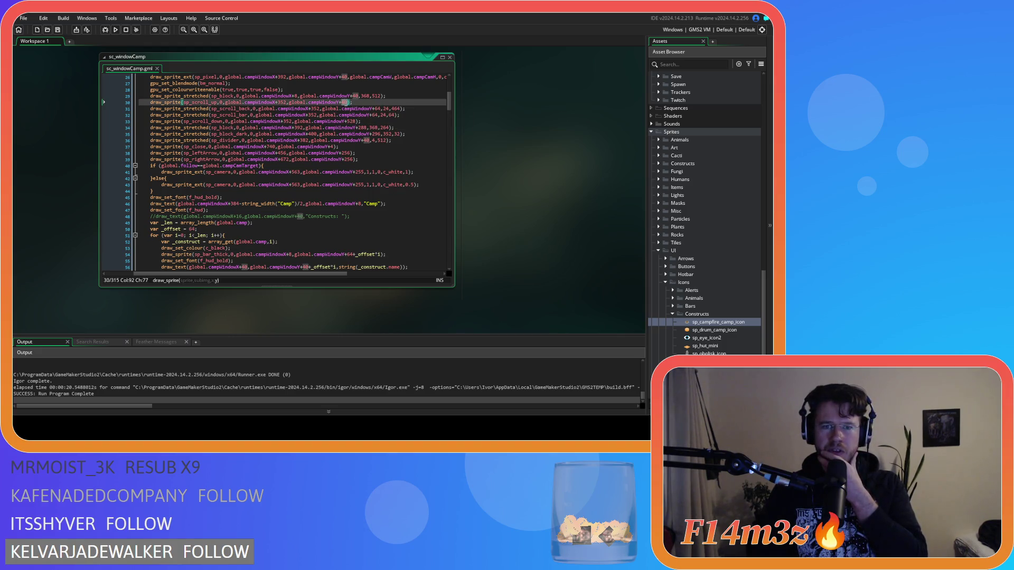
double_click(374, 115)
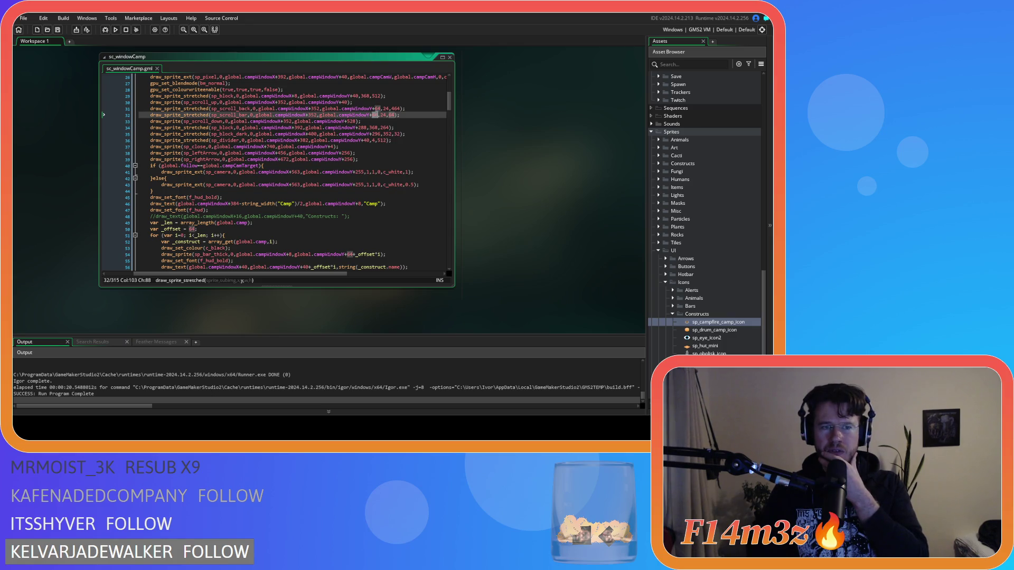
scroll(369, 144, down, 4)
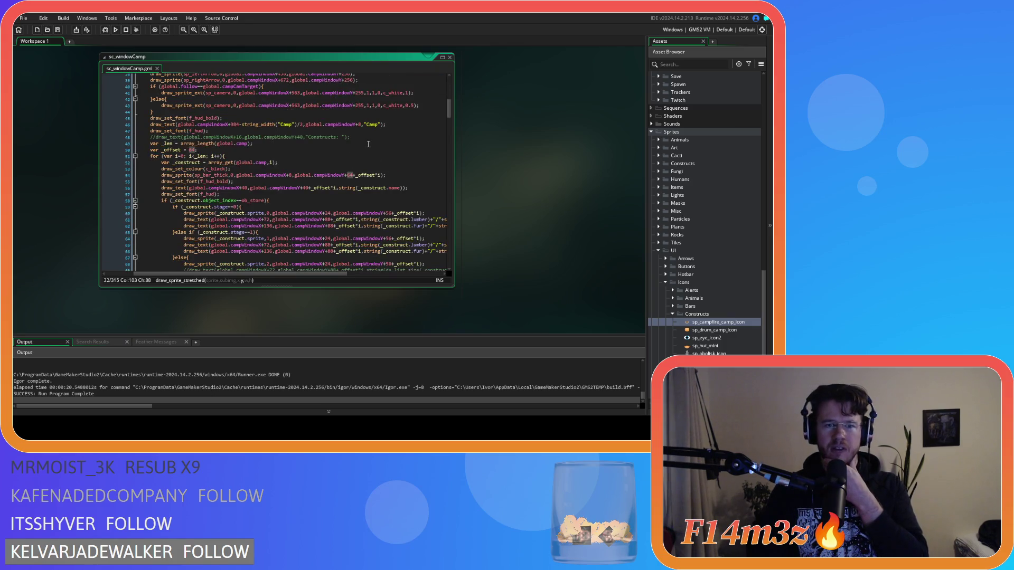
click(346, 175)
double_click(349, 176)
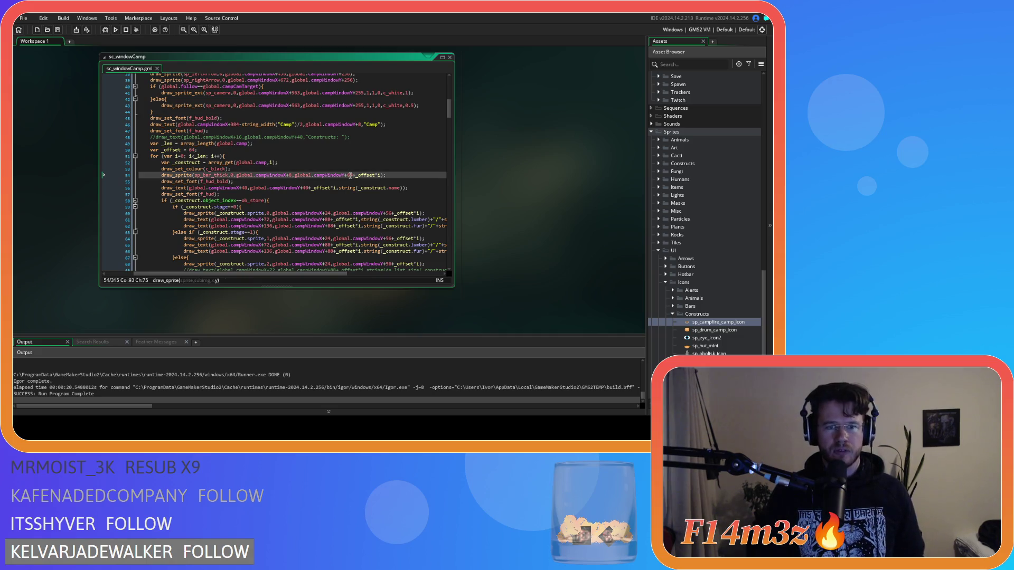
text(40)
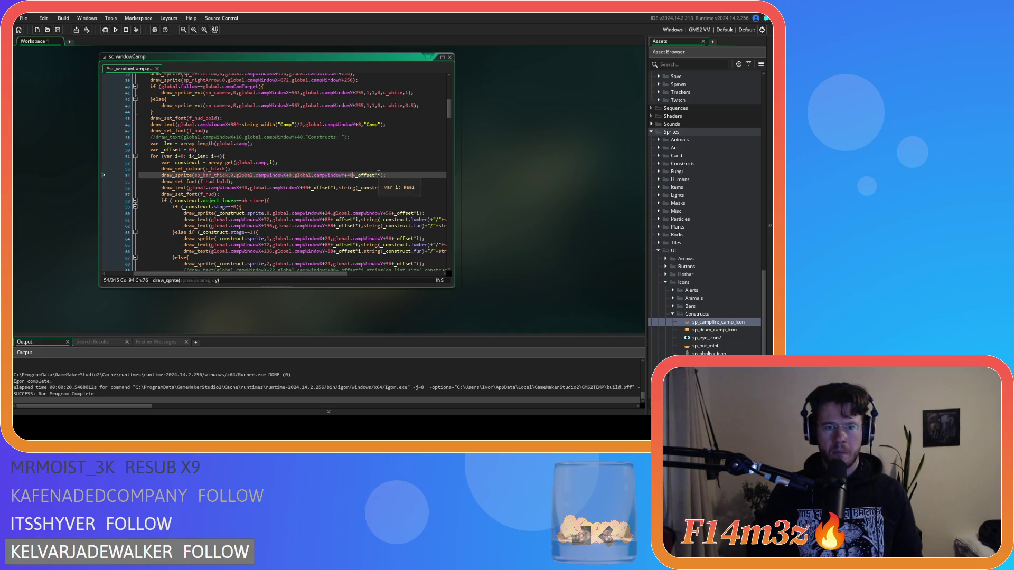
key(F5)
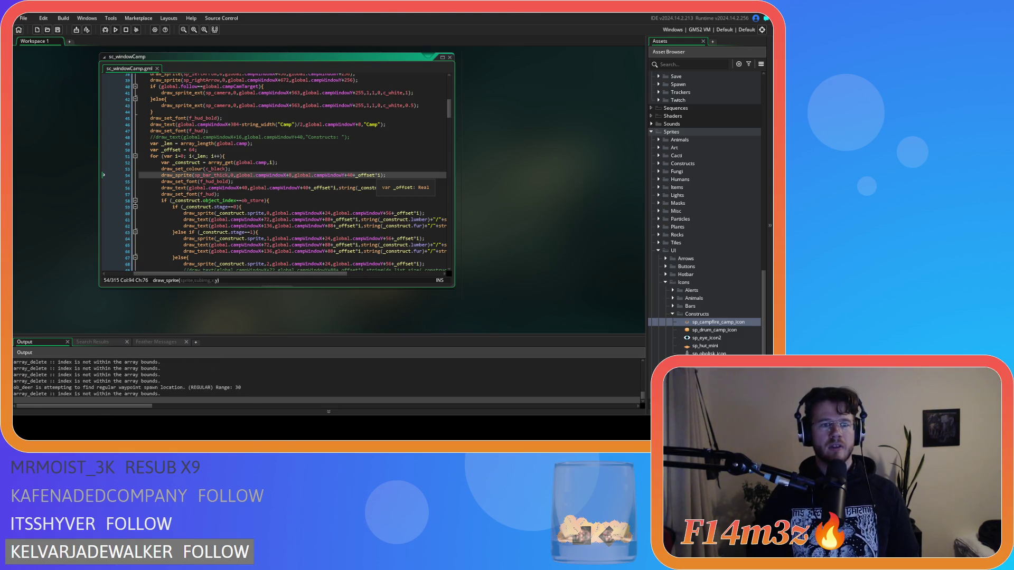
Step: Quit the running game and return to line 58 of sc_windowCamp
key(Escape)
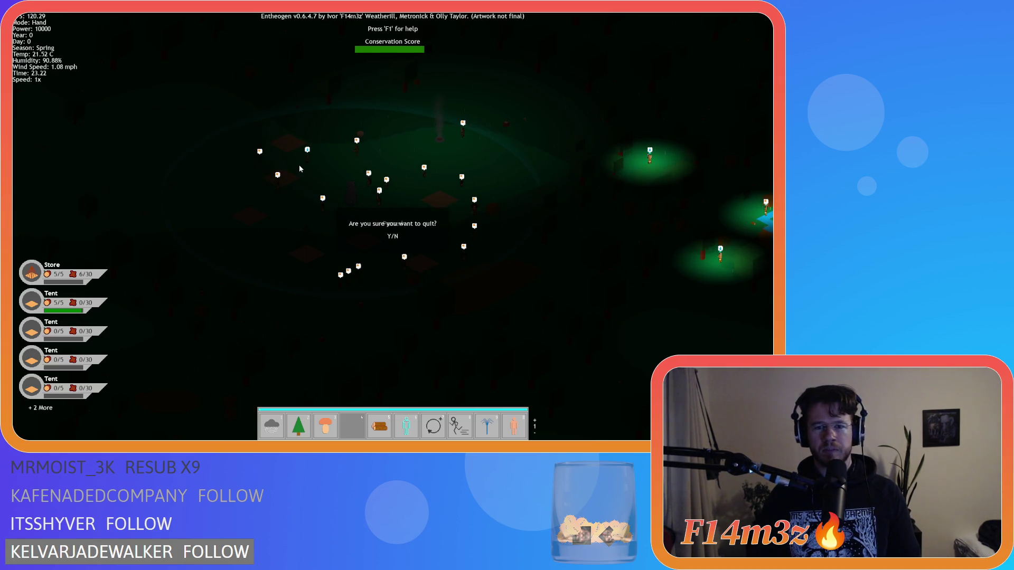
key(y)
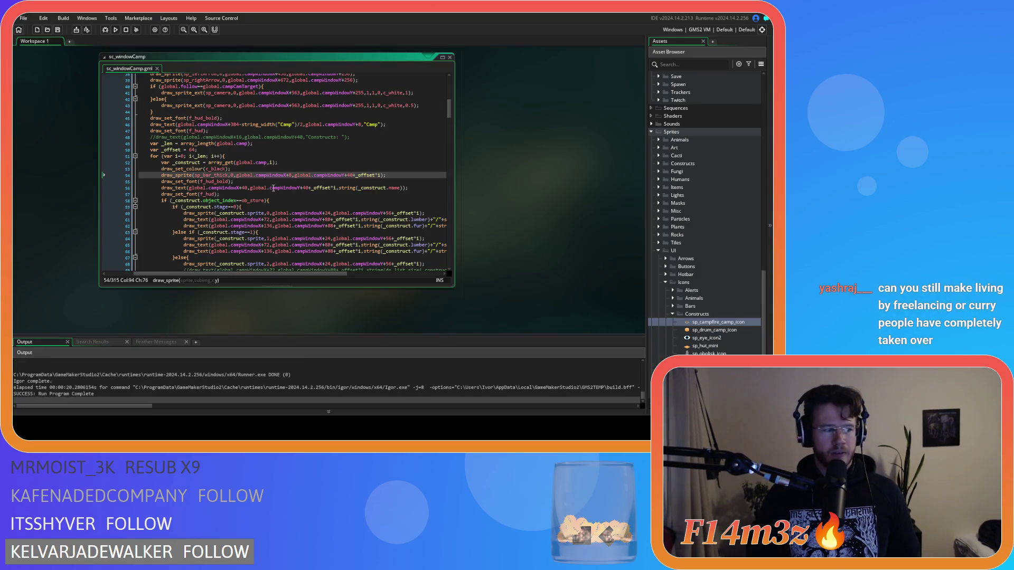
click(294, 200)
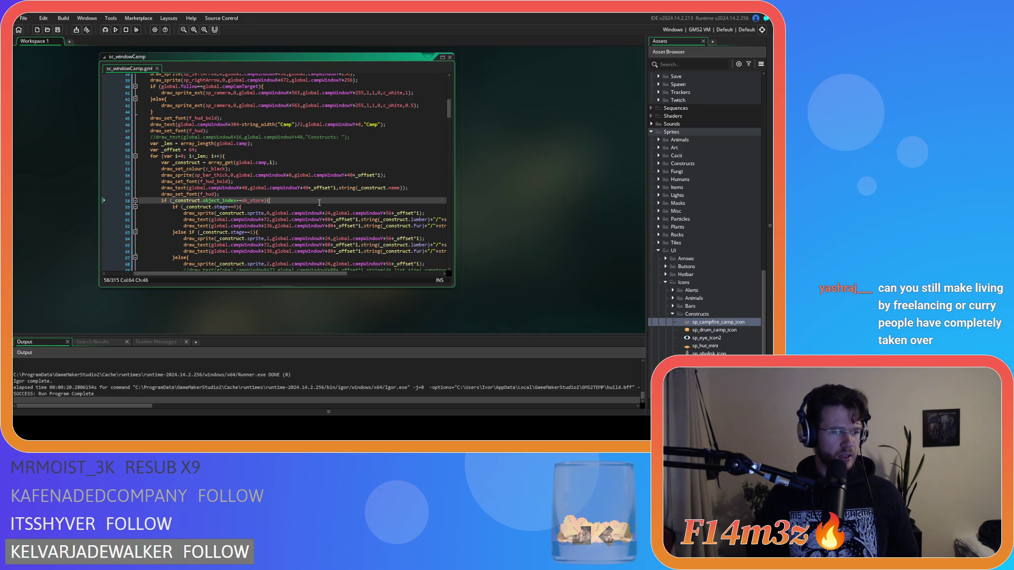
Step: Review lines 56–58 of sc_windowCamp around the construct name drawing code
click(301, 188)
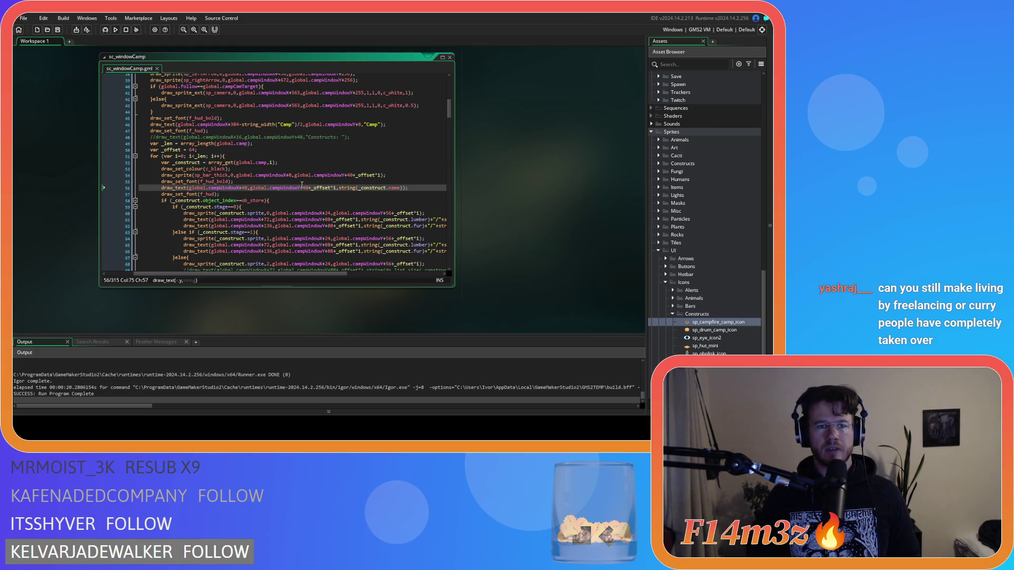
click(304, 200)
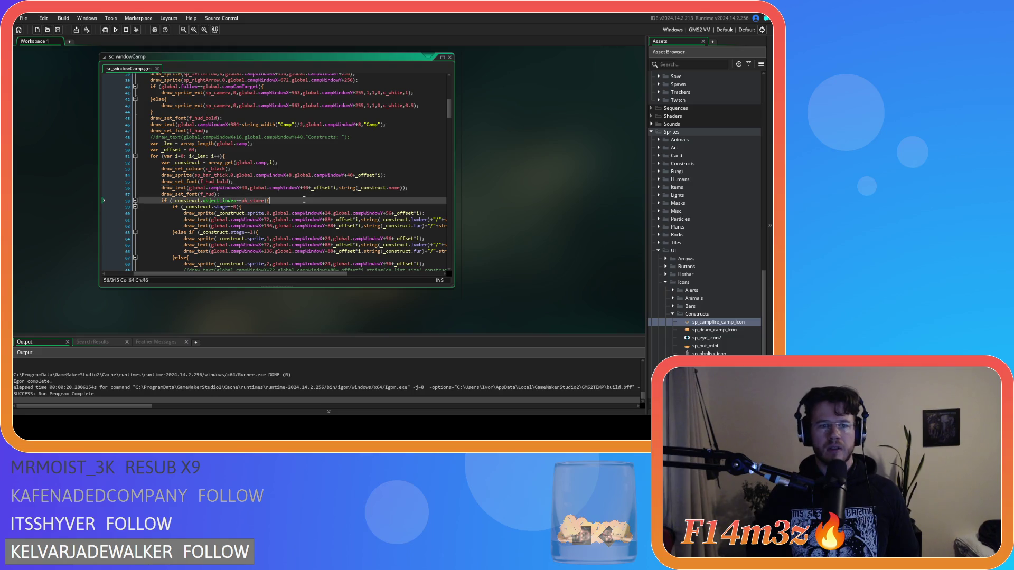
key(Left)
key(Right)
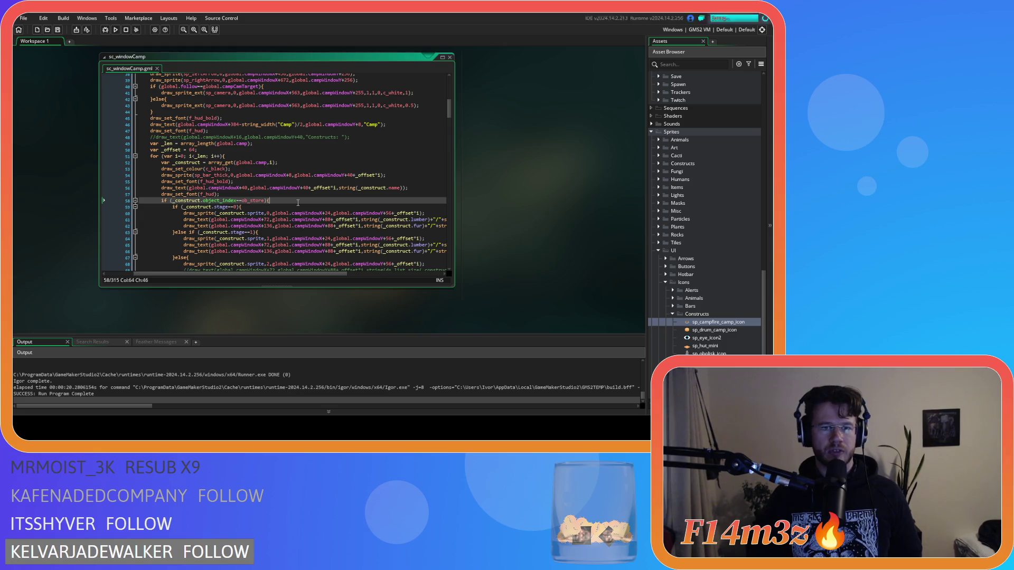
scroll(298, 203, up, 7)
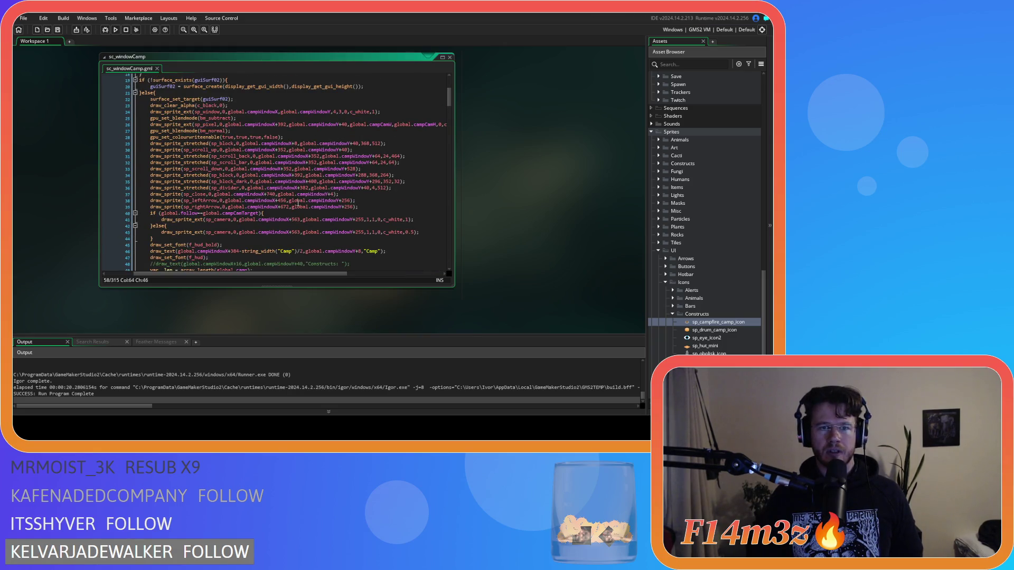
scroll(298, 203, down, 7)
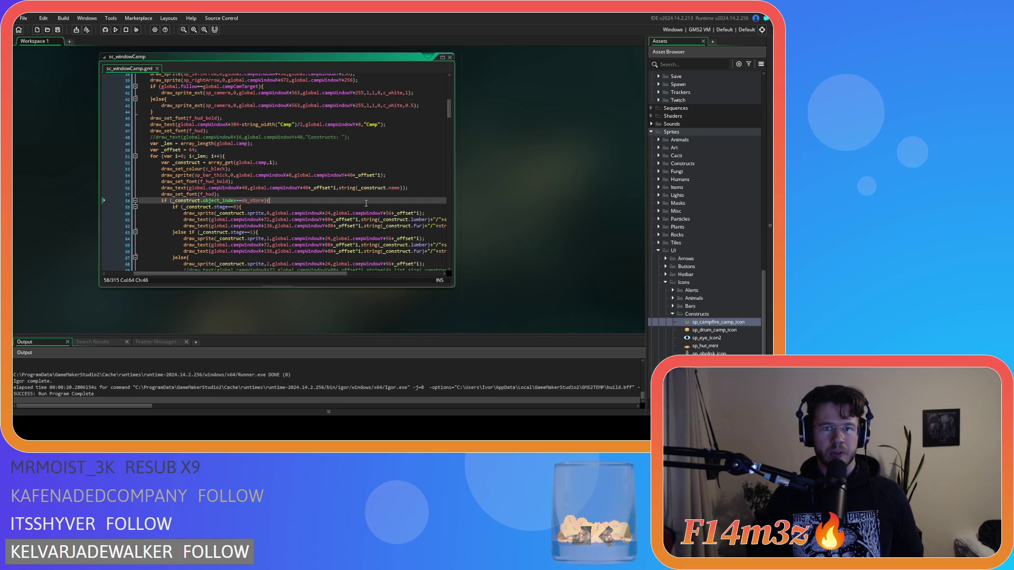
click(305, 188)
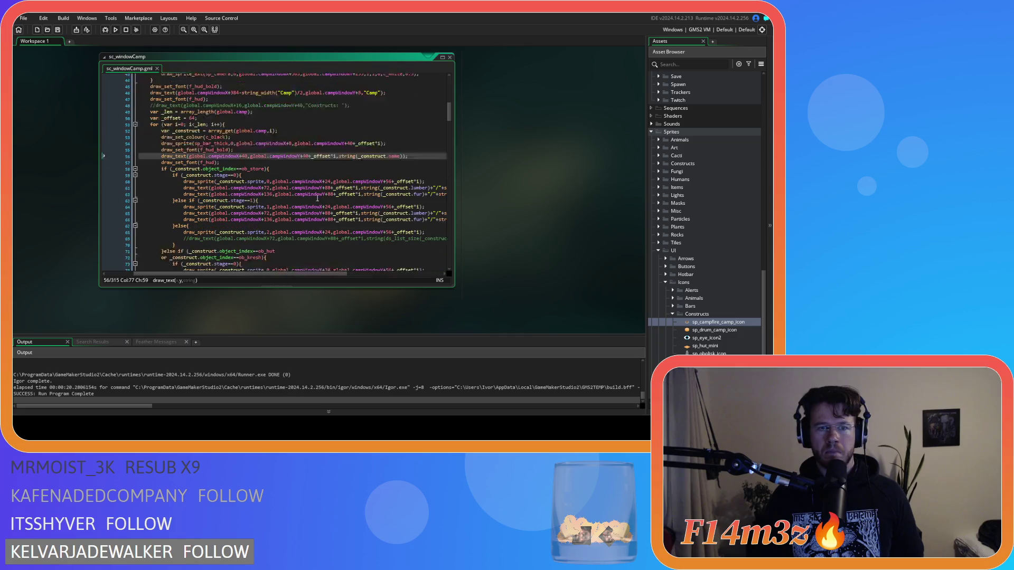
scroll(318, 198, down, 3)
Step: Place the cursor at the X offset in the construct name's draw_text call
click(323, 159)
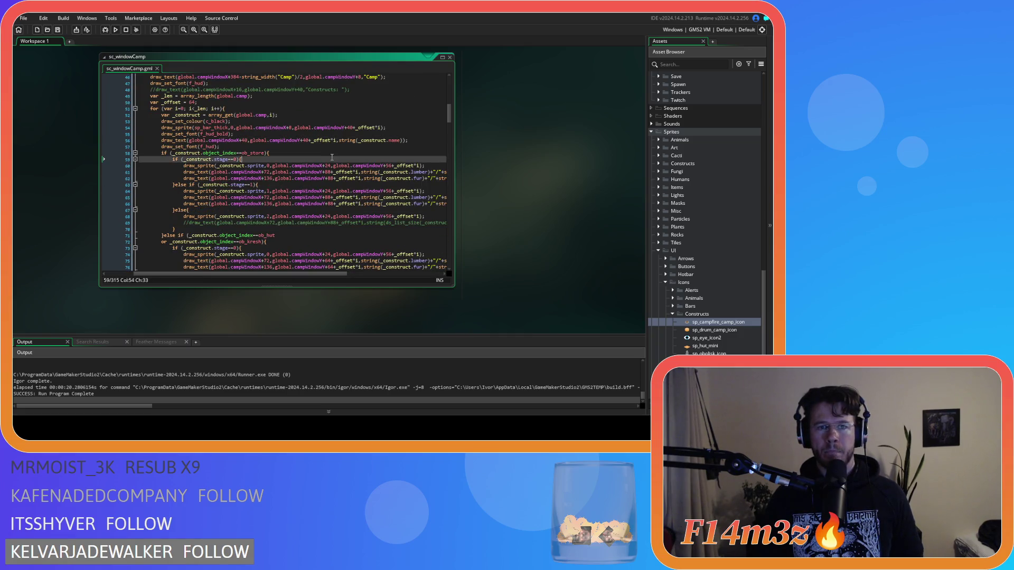
click(329, 147)
click(434, 128)
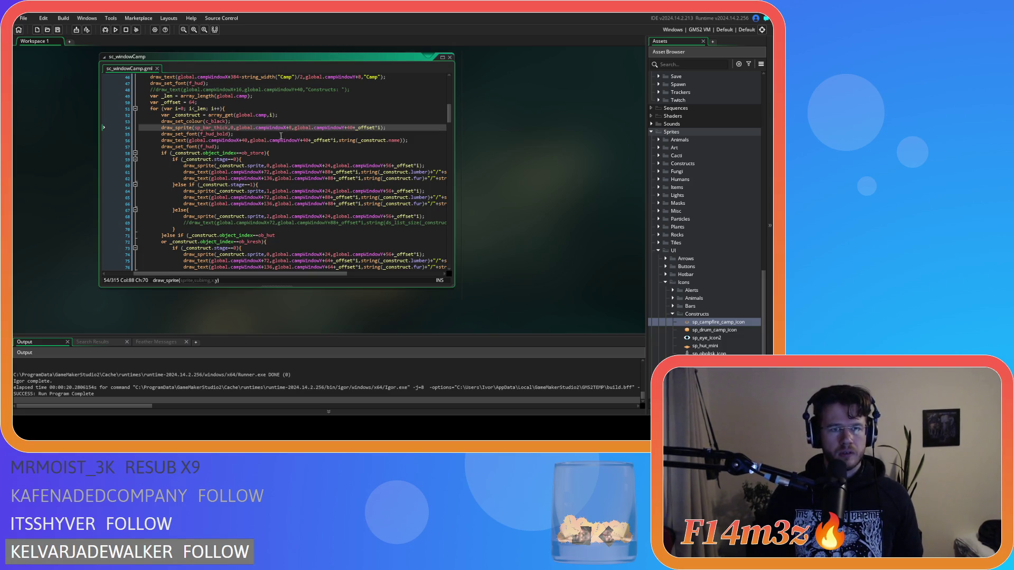
click(248, 140)
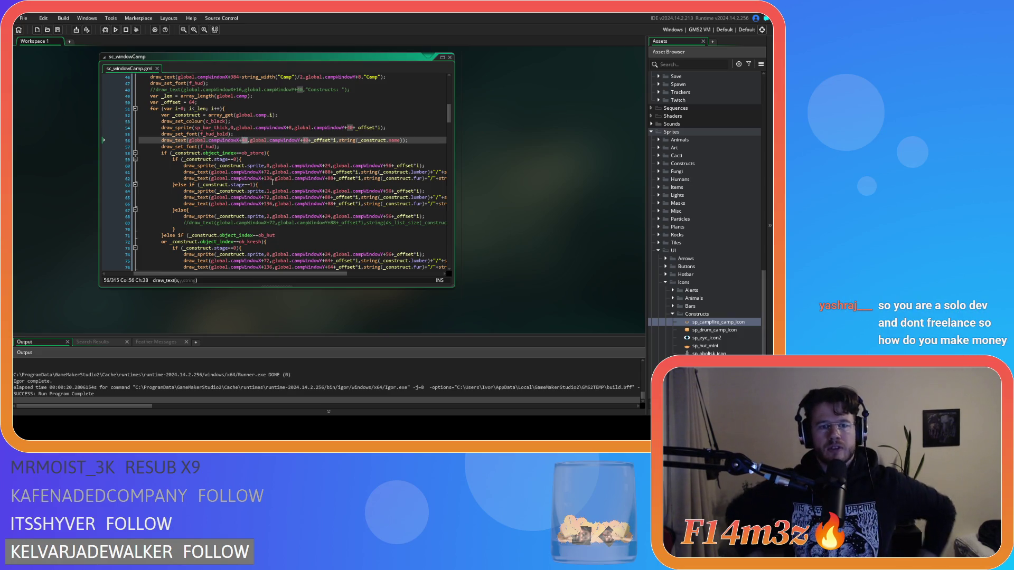
scroll(272, 182, up, 7)
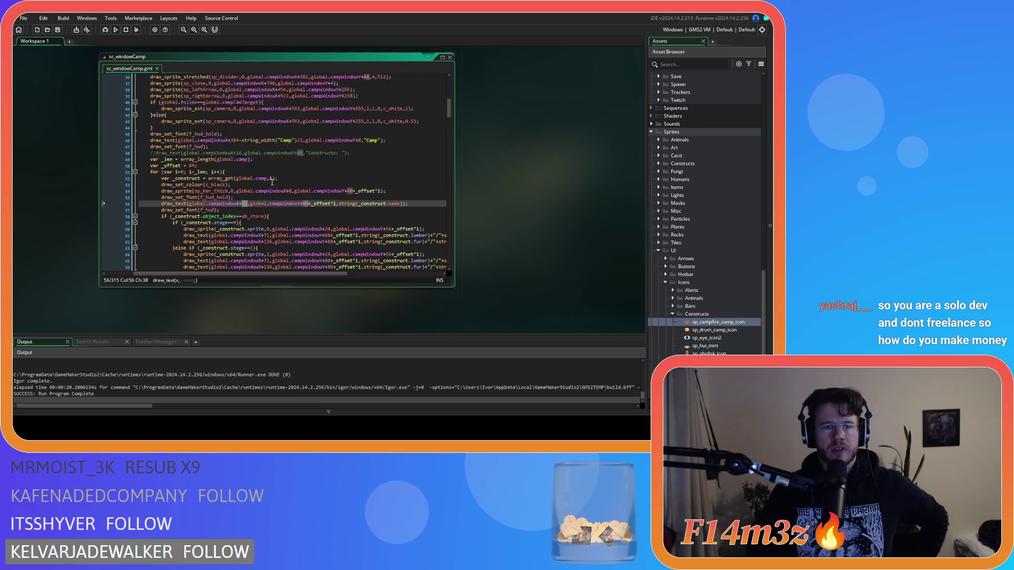
scroll(280, 169, up, 2)
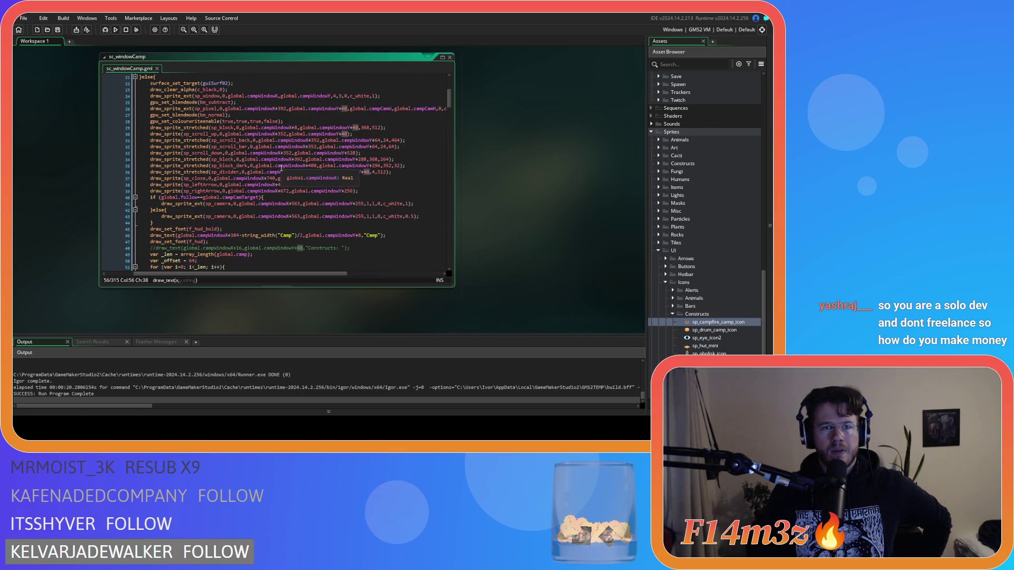
scroll(281, 169, down, 7)
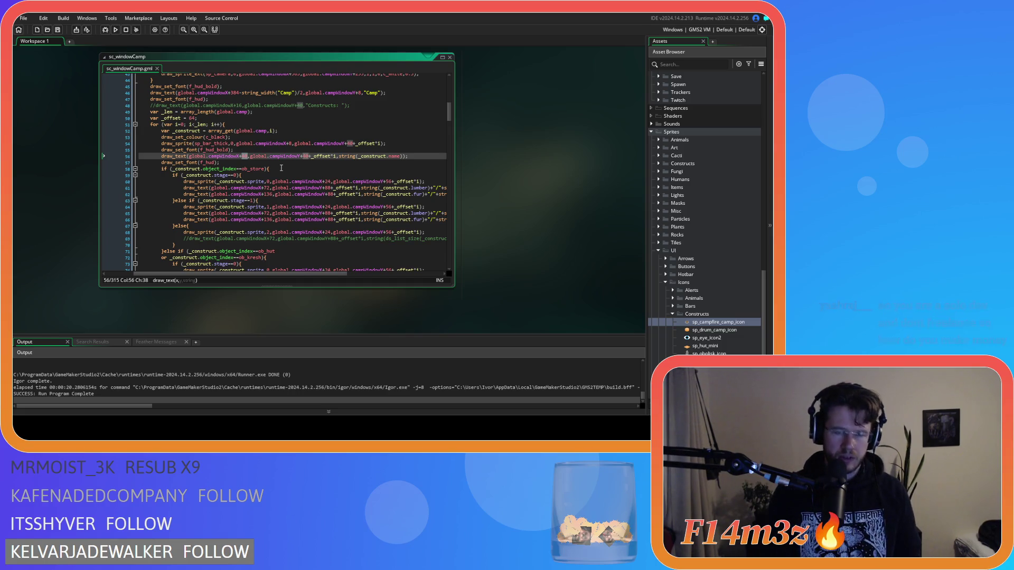
Step: Set the construct name X offset to 72, build and run, then quickload the save
text(72)
key(F5)
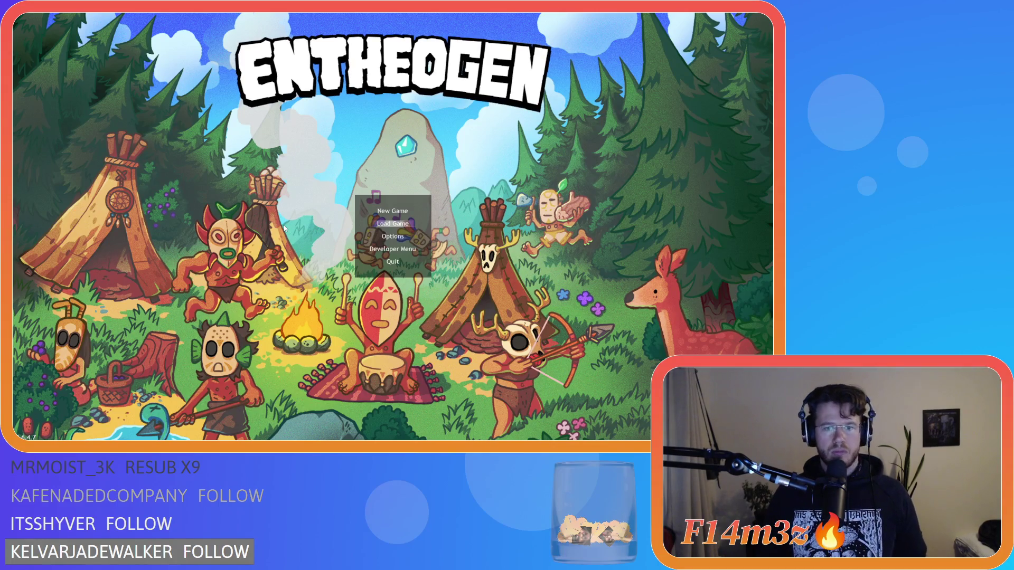
key(Return)
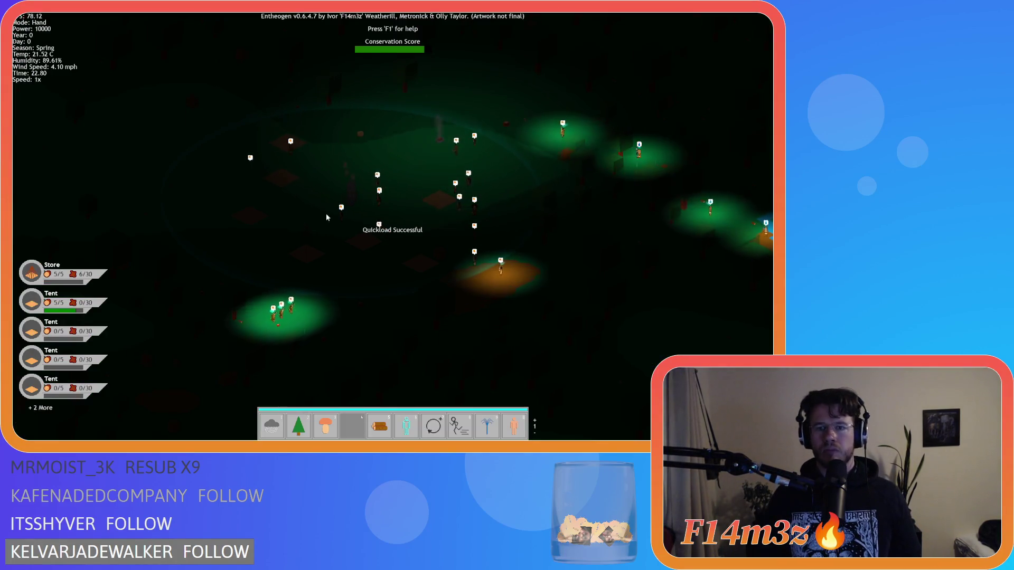
Step: Open the Camp window twice to check the construct list, then ask the game to quit
click(326, 213)
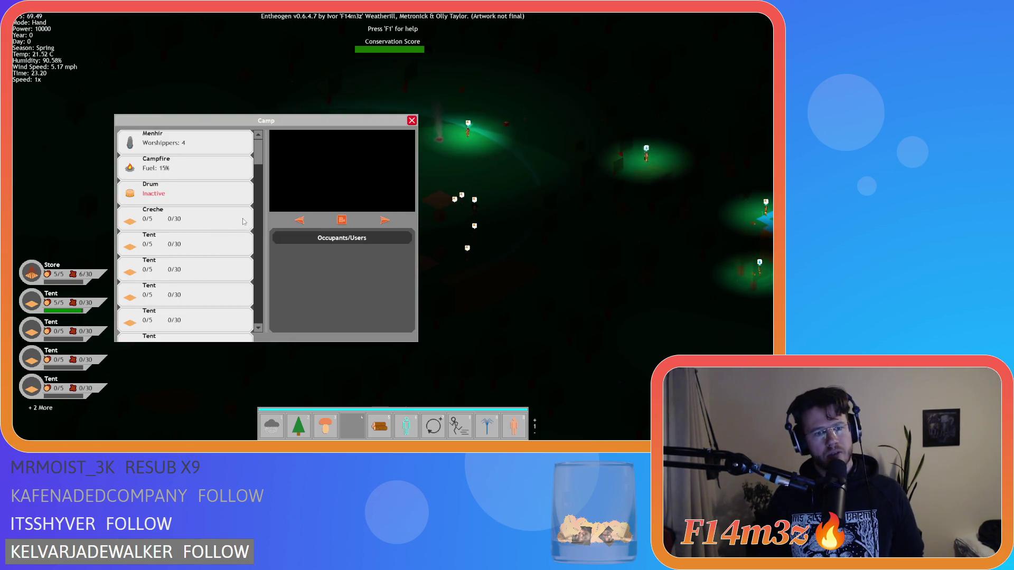
key(Escape)
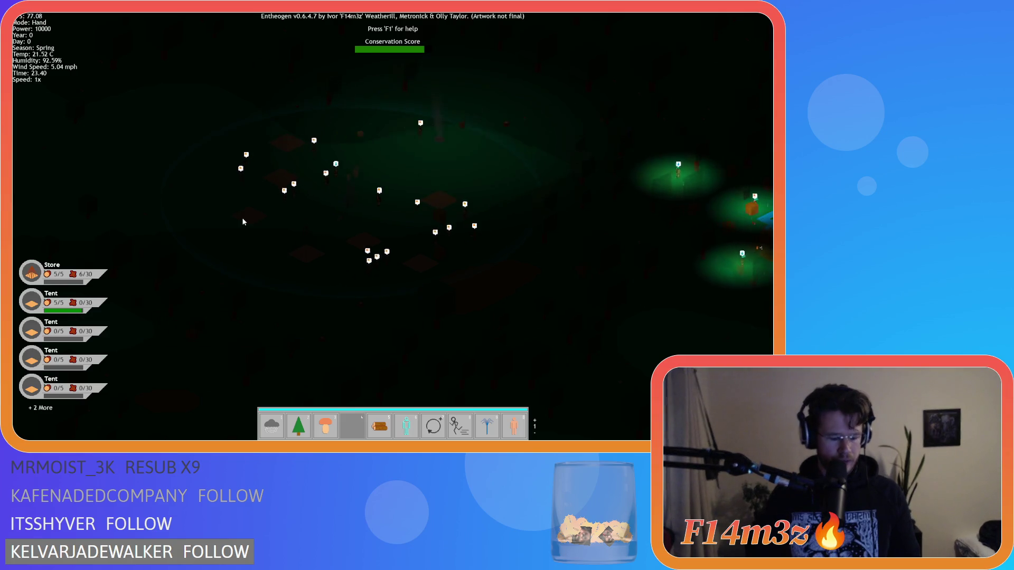
click(243, 221)
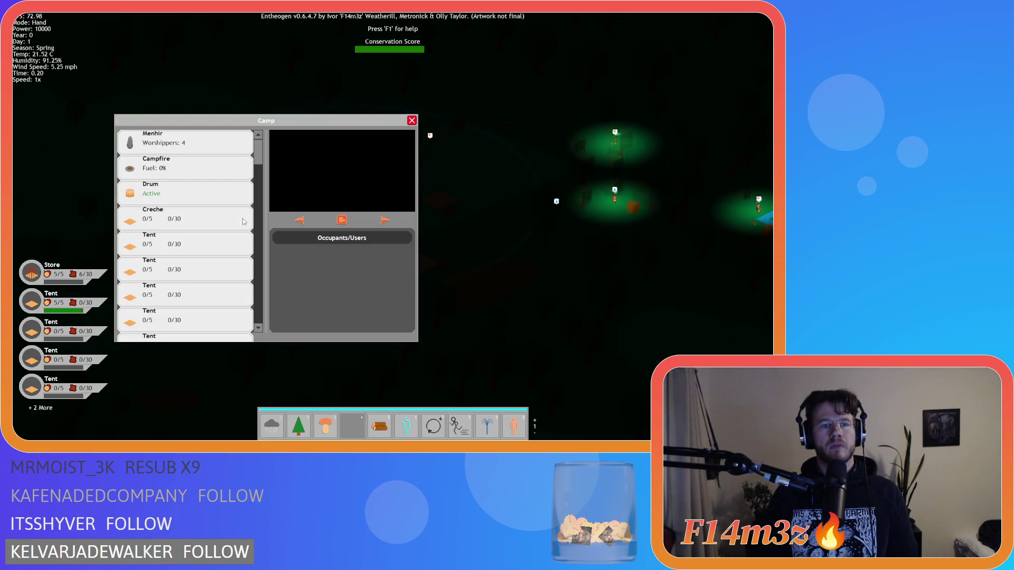
key(Escape)
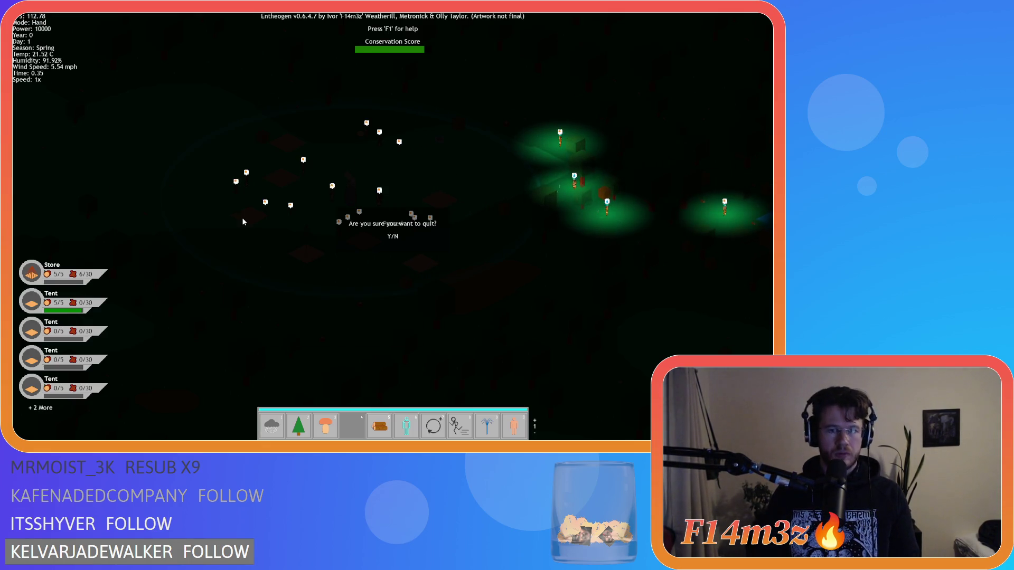
Step: Confirm quitting the game and save the sc_windowCamp script
key(y)
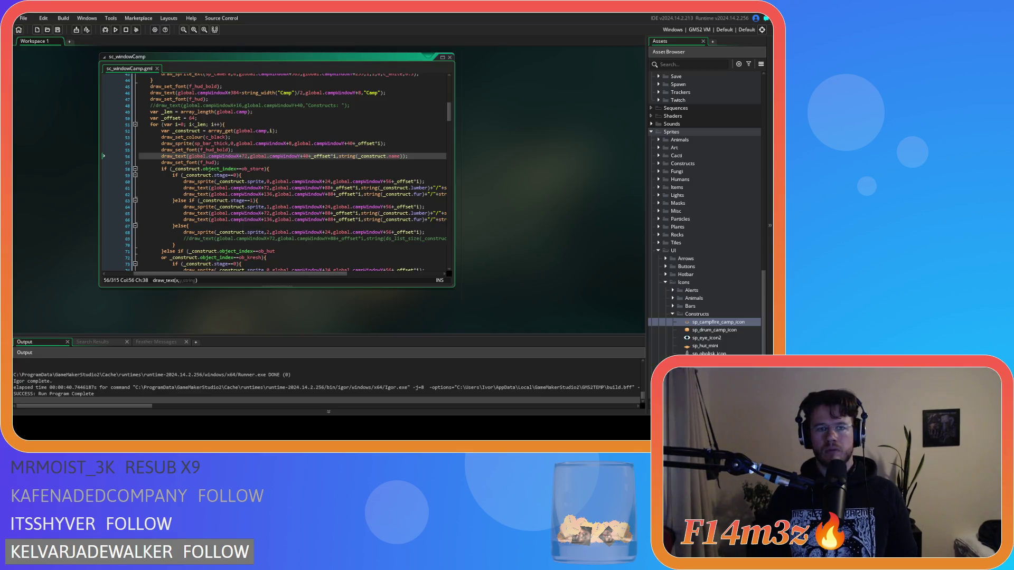
click(305, 163)
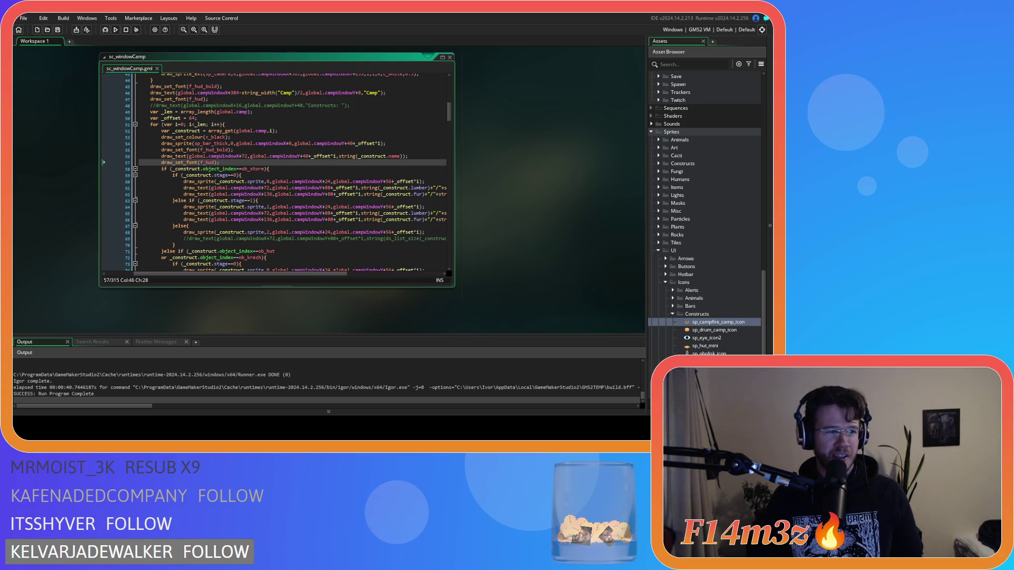
key(ctrl+s)
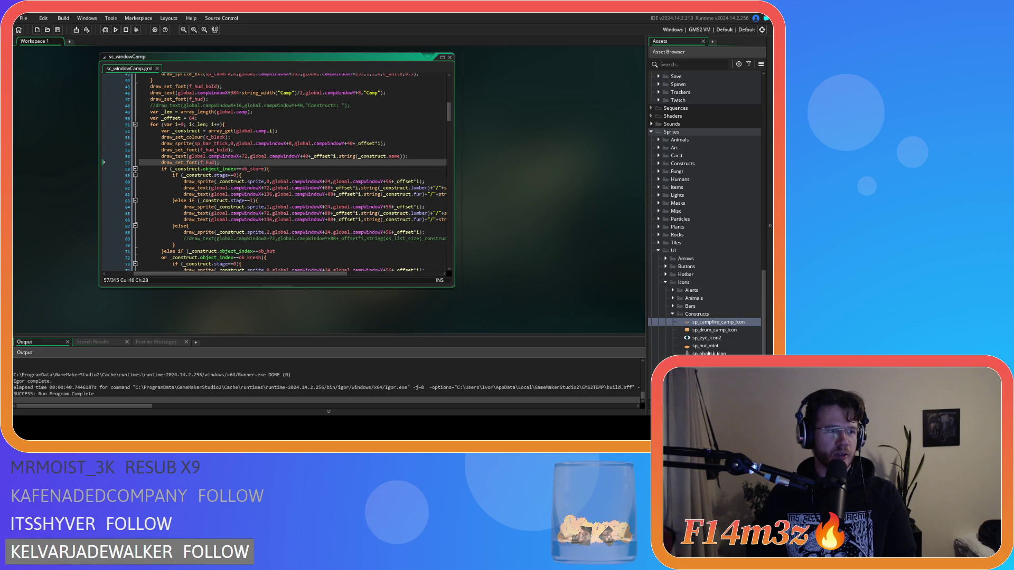
Step: Change the construct name's offset on line 56 to 40 and rebuild the game with F5
click(294, 150)
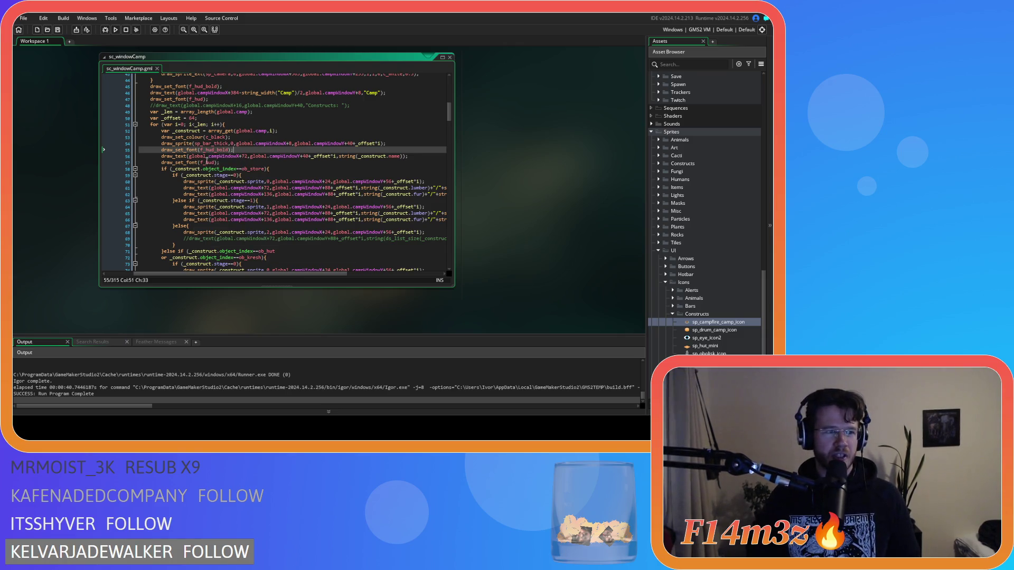
key(Up)
key(Up)
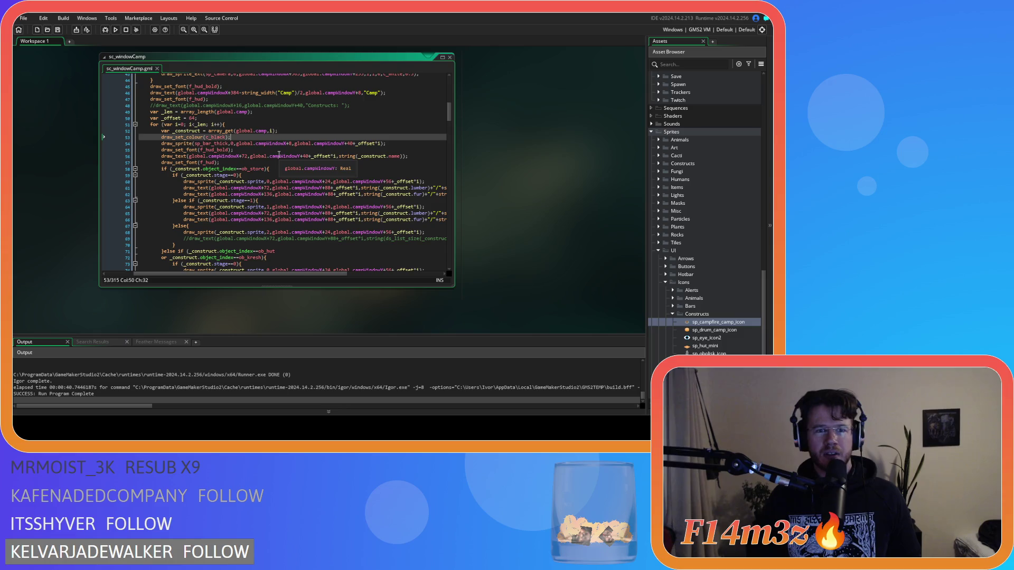
click(279, 145)
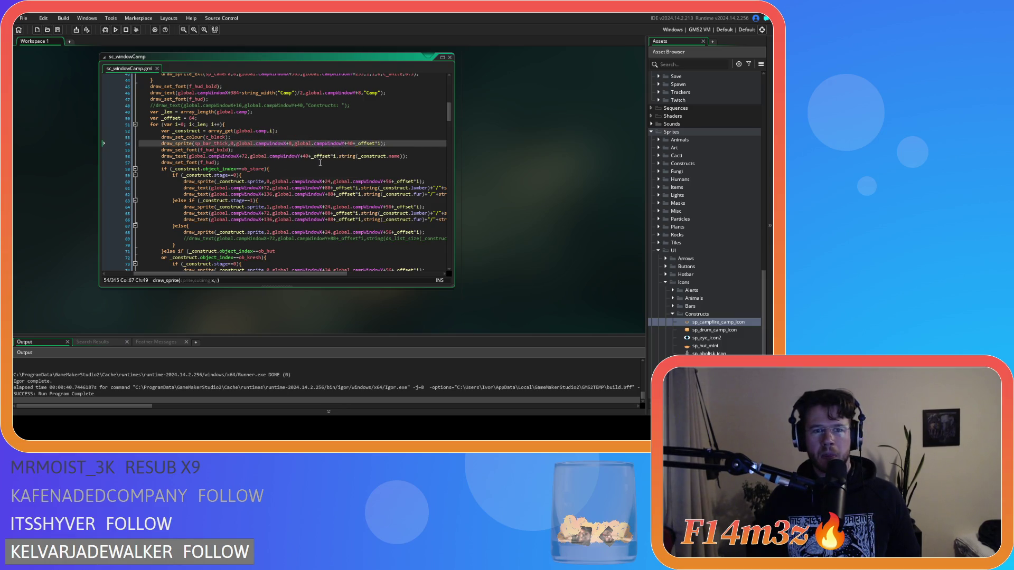
scroll(320, 162, down, 2)
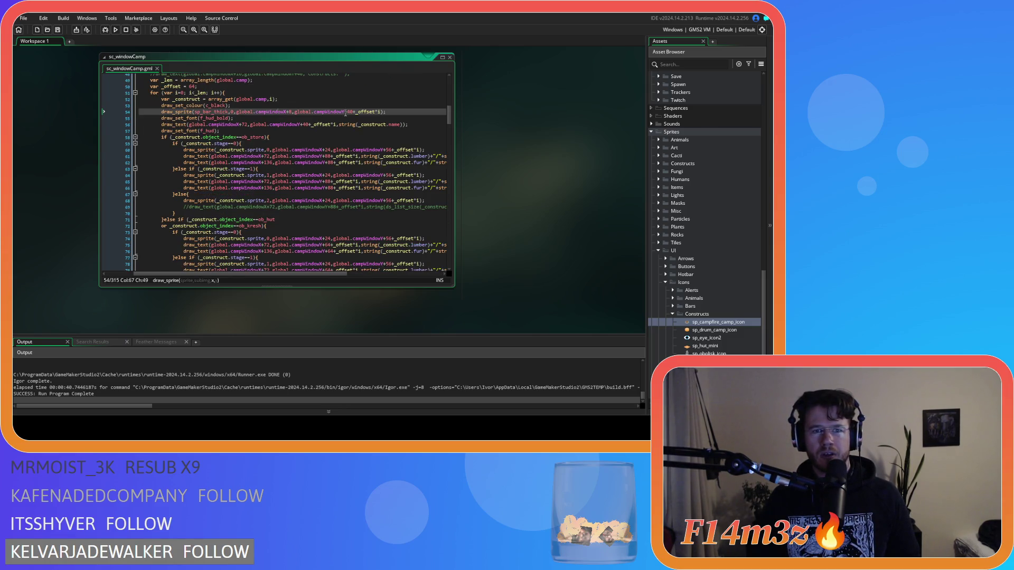
scroll(274, 135, down, 2)
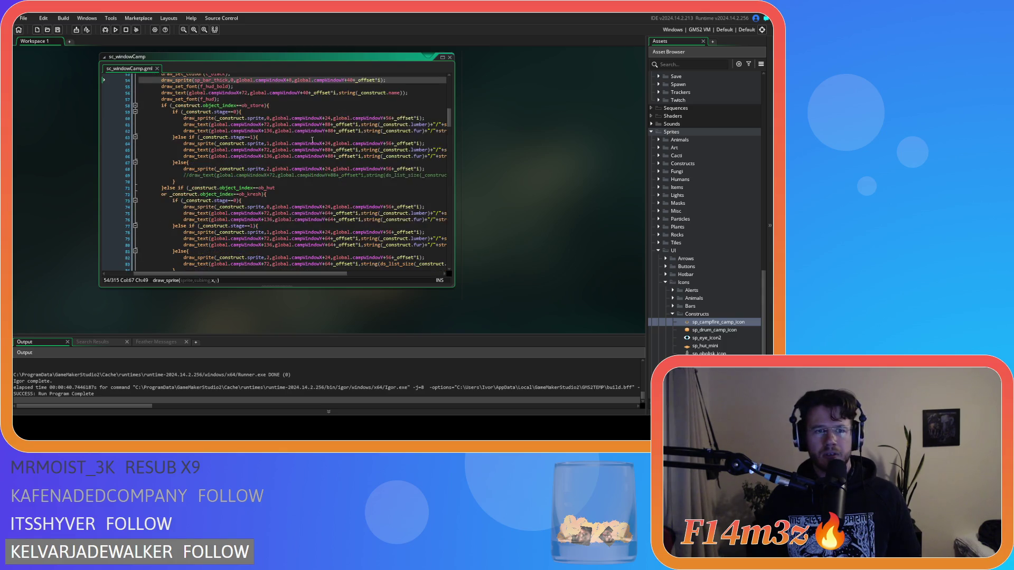
click(421, 96)
scroll(408, 108, up, 2)
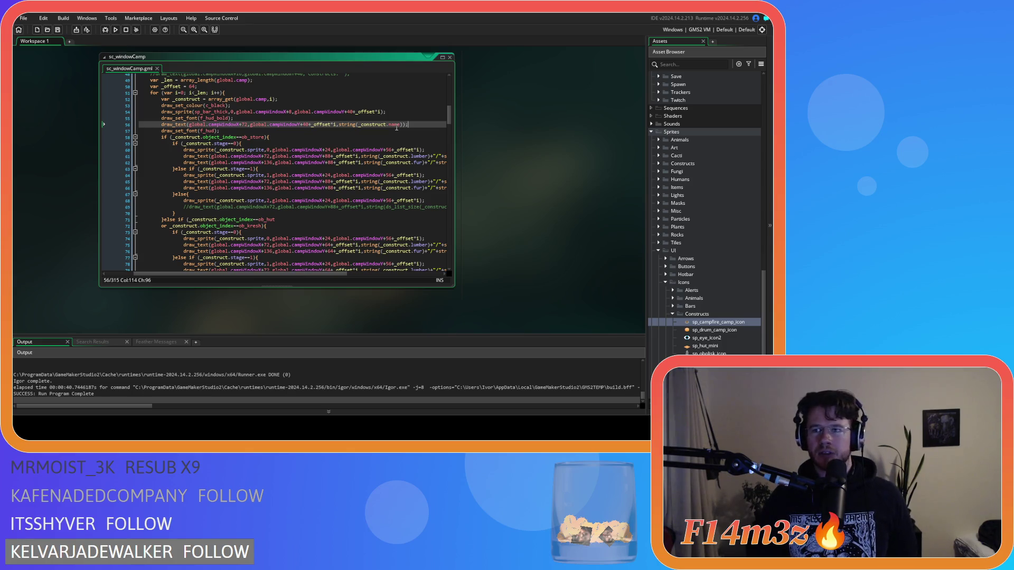
click(310, 129)
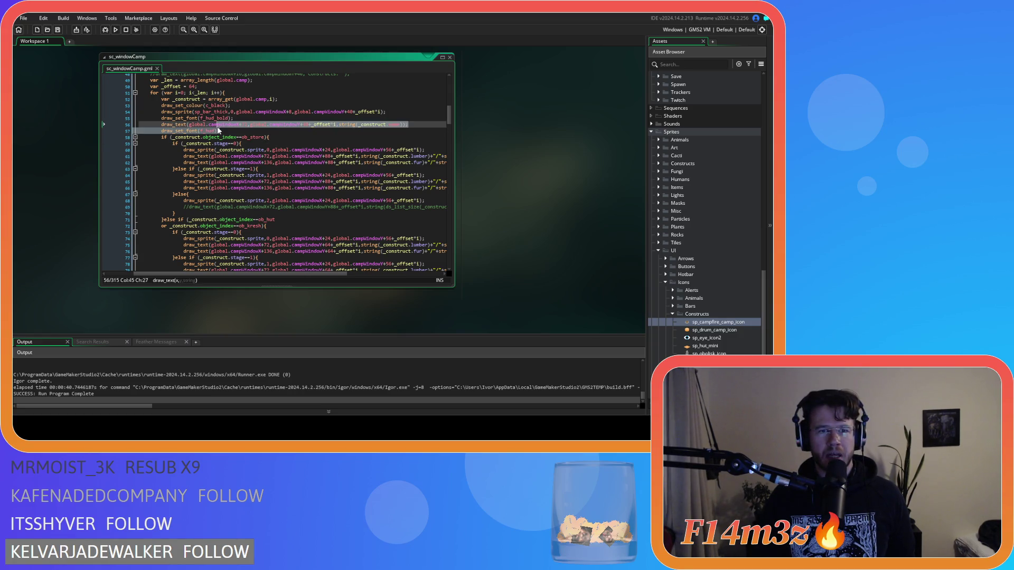
click(311, 125)
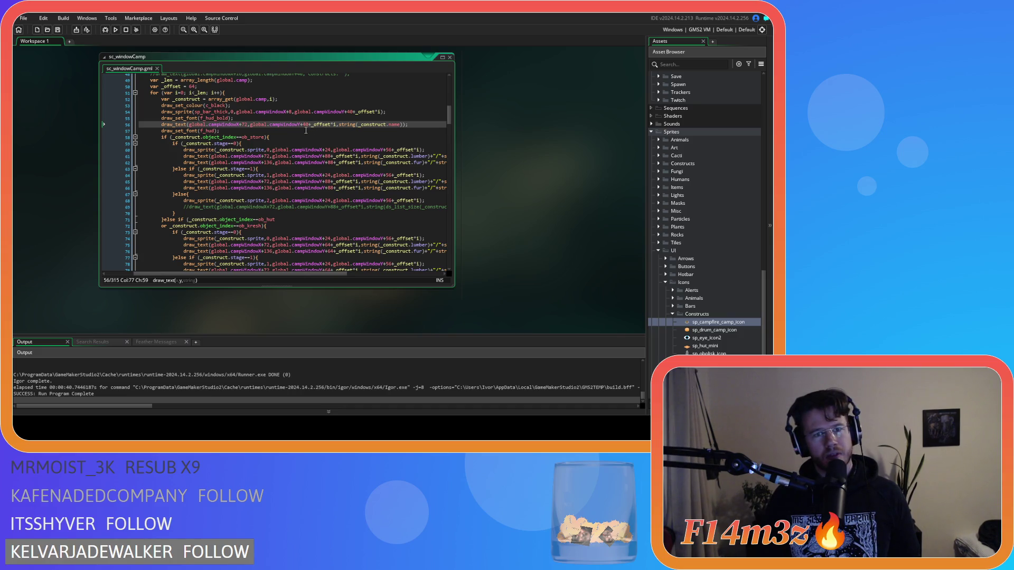
scroll(282, 169, up, 2)
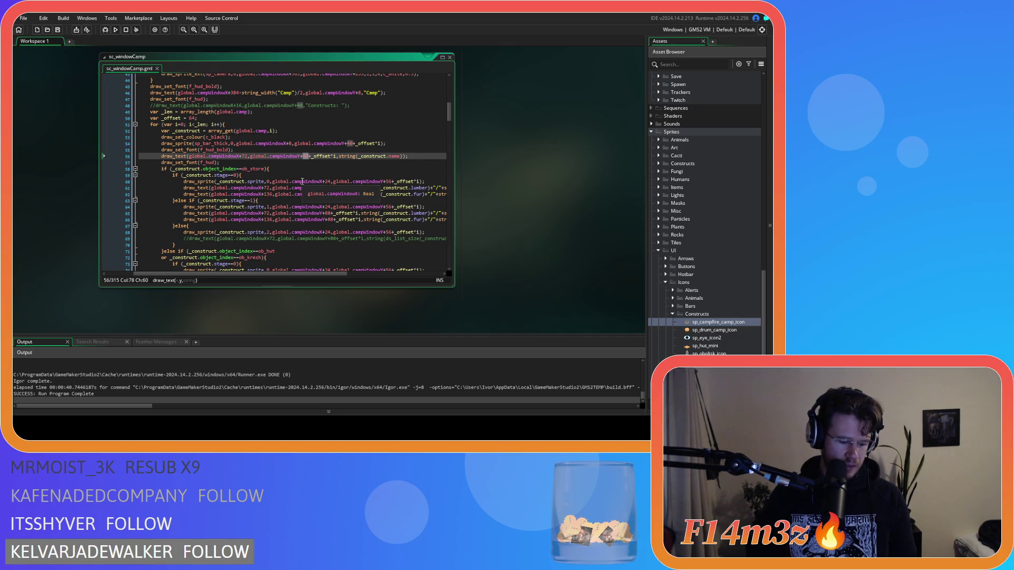
text(40)
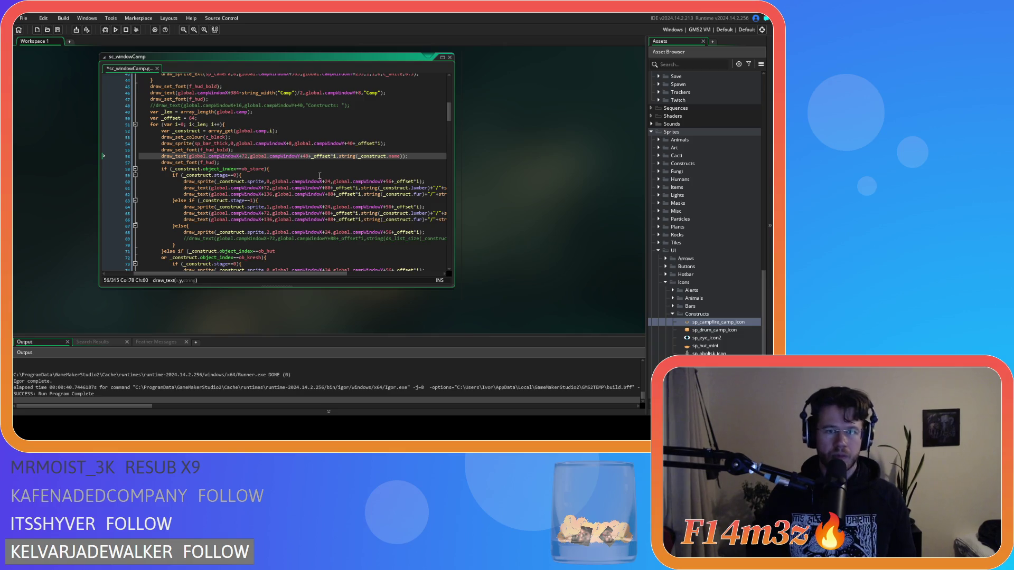
key(F5)
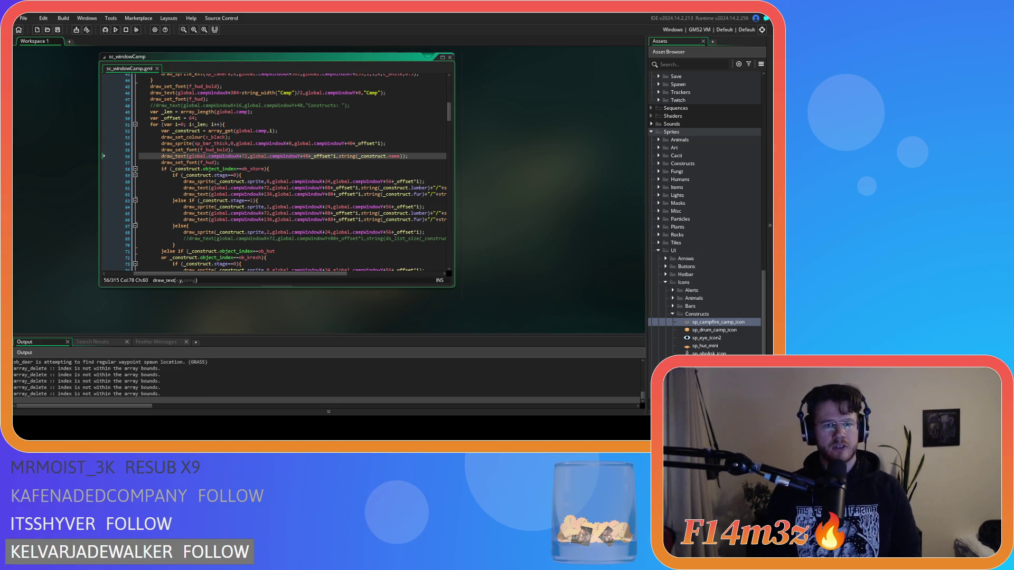
Step: Switch to the running Entheogen window and pan the map around the camp
key(alt+Tab)
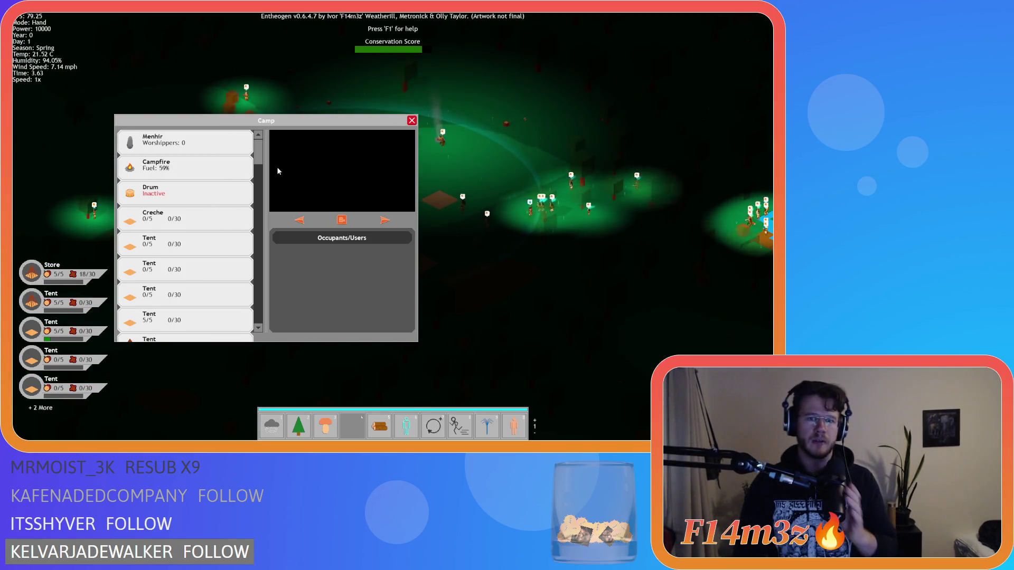
key(a)
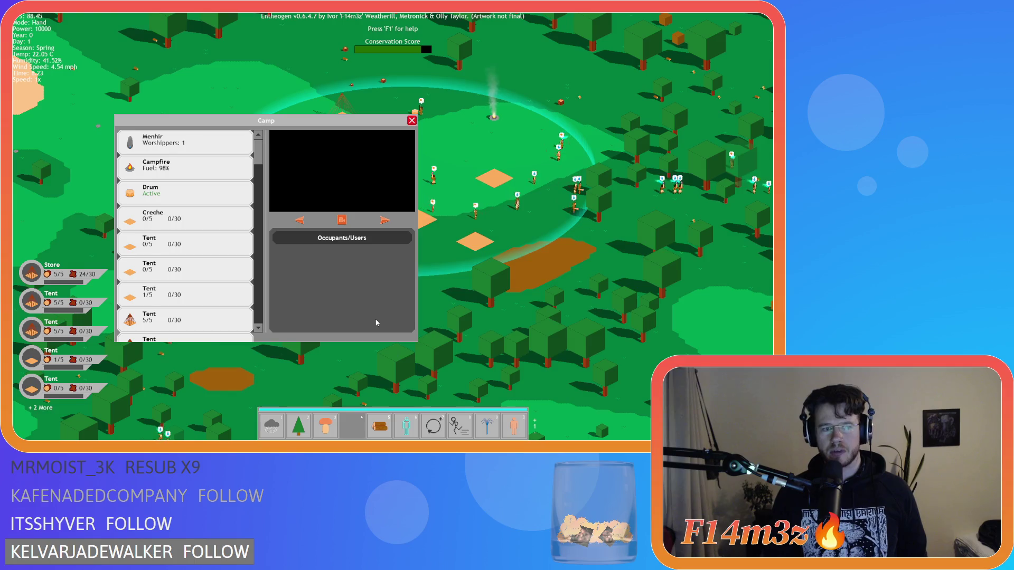
Step: Pan the camera to show the Menhir, then press Escape to close the Camp window
scroll(395, 353, down, 5)
scroll(216, 325, up, 5)
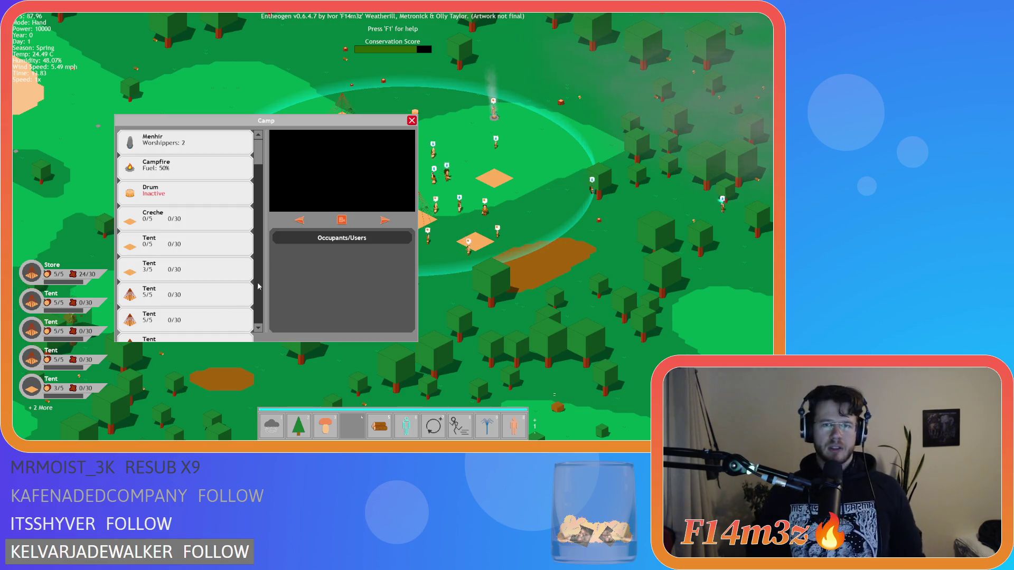
key(s)
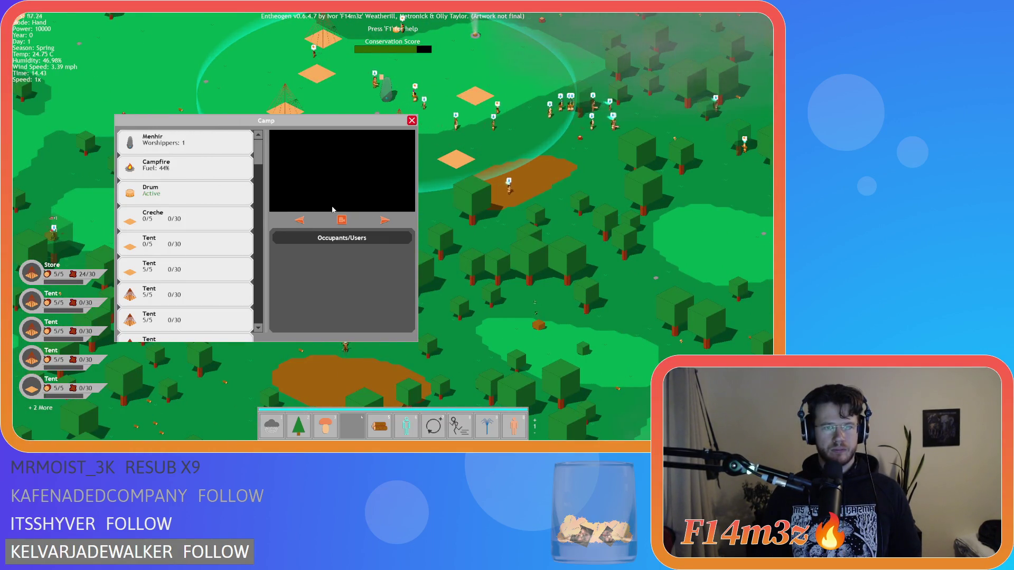
key(Escape)
key(Escape)
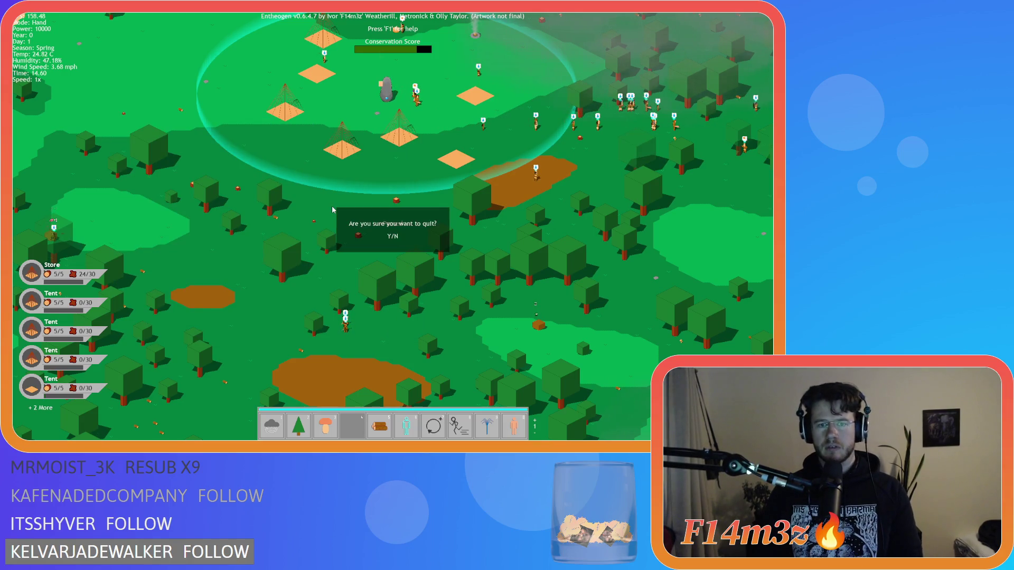
Step: Answer Y to the quit prompt, returning to Entheogen's main menu
key(y)
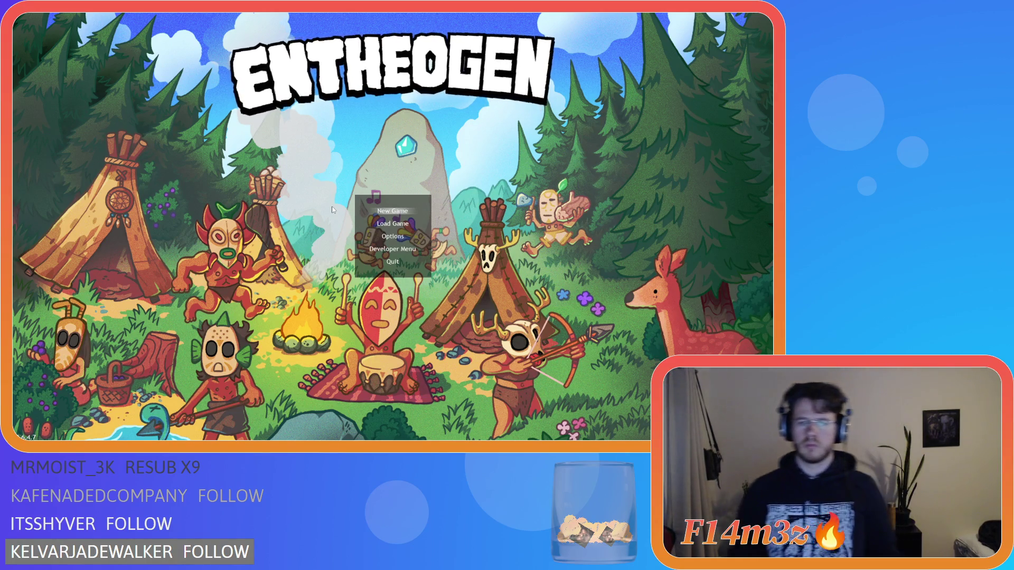
Step: Close the Entheogen game window with Alt+F4, back to the GameMaker editor
key(alt+F4)
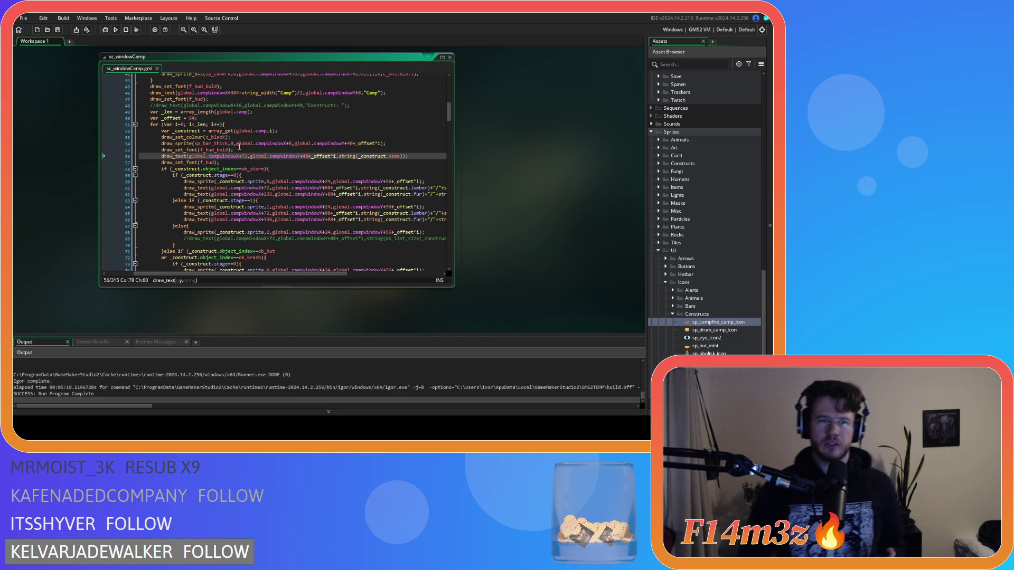
Step: Collapse the Constructs sprite folder and scroll the Asset Browser up to Objects > Game, showing ob_gui
key(End)
scroll(402, 153, up, 14)
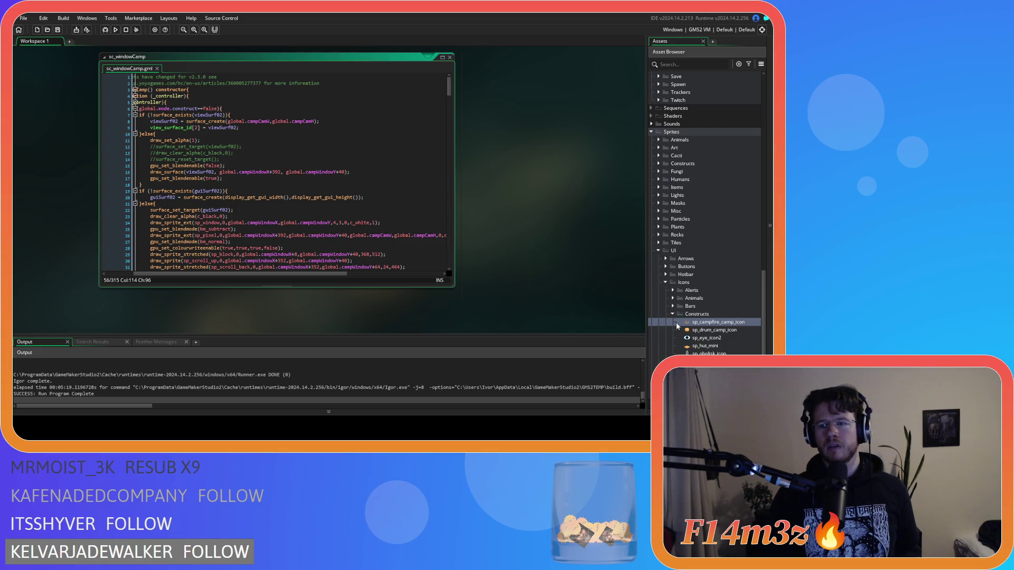
click(672, 315)
scroll(665, 311, up, 5)
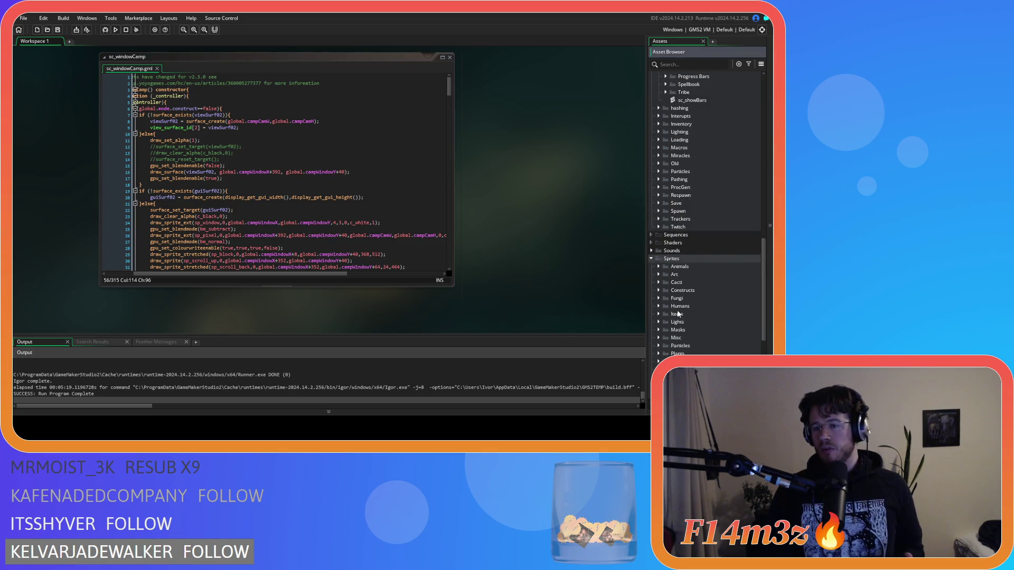
scroll(638, 315, up, 1)
scroll(507, 291, down, 3)
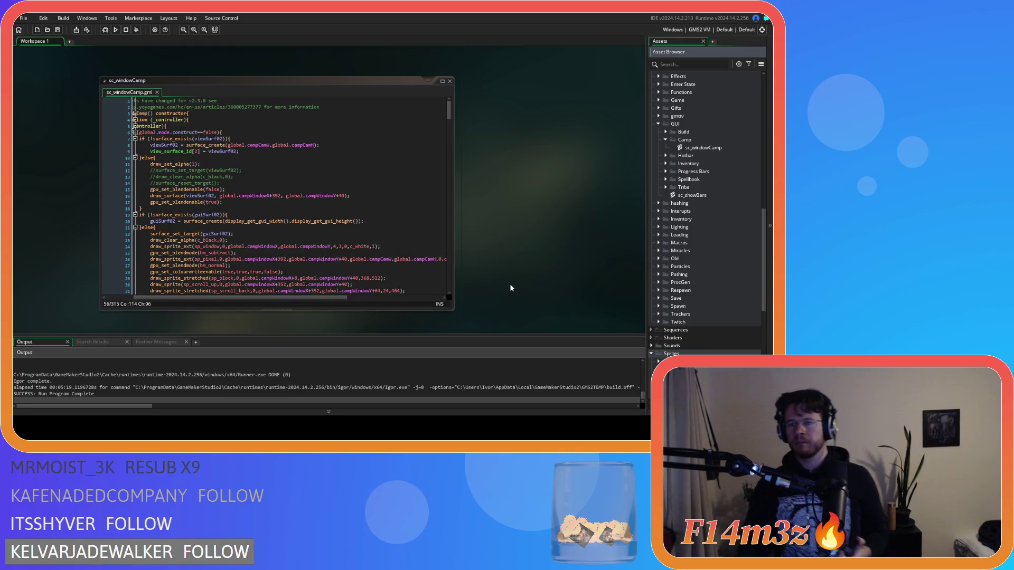
scroll(688, 167, up, 10)
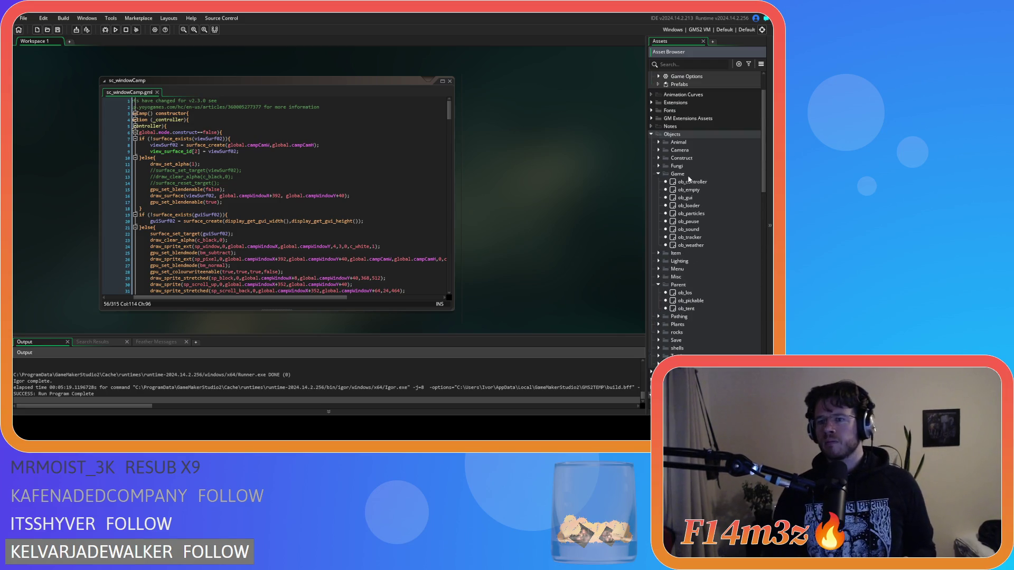
Step: Open ob_gui and look over its Create and Clean Up event code
double_click(686, 197)
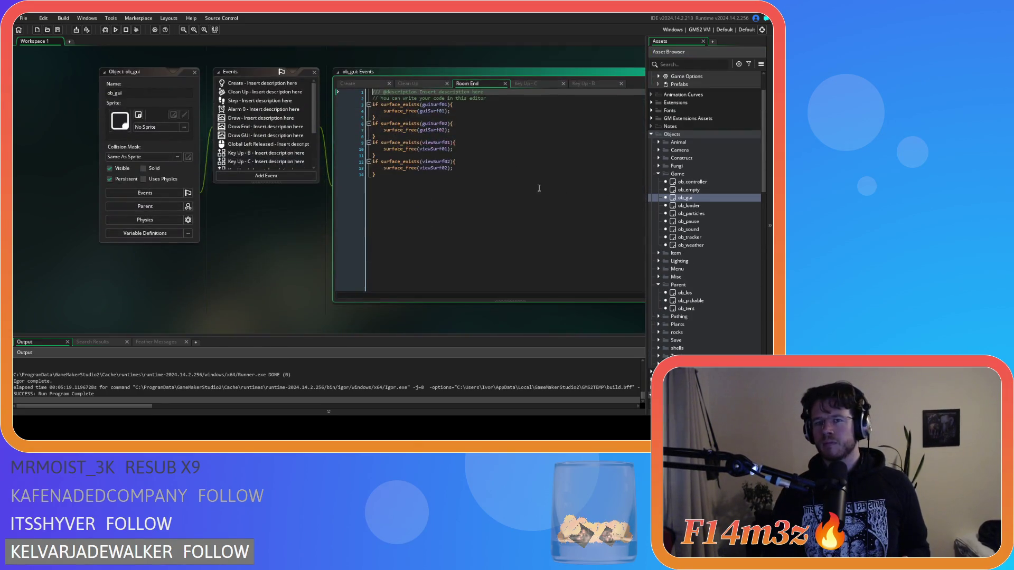
click(353, 84)
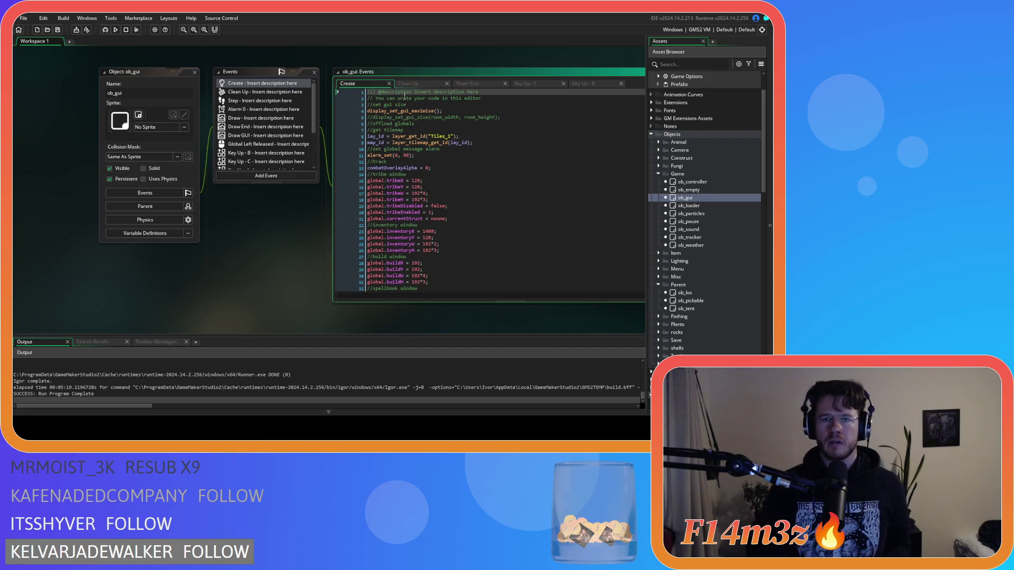
click(410, 84)
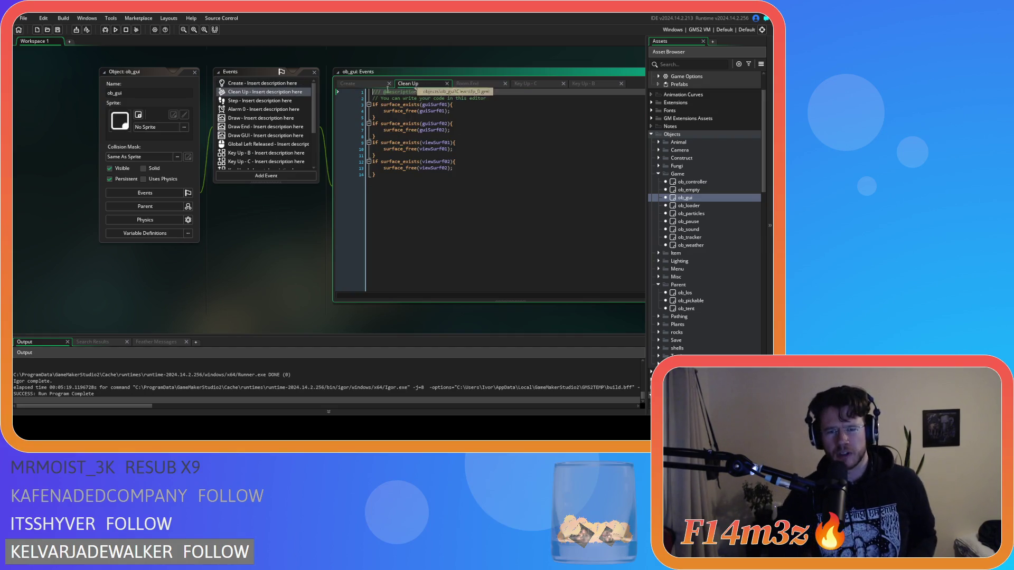
click(362, 86)
Step: Duplicate the guiSurf02 = -1 line in the Create event and rename it guiSurf03
scroll(467, 187, down, 10)
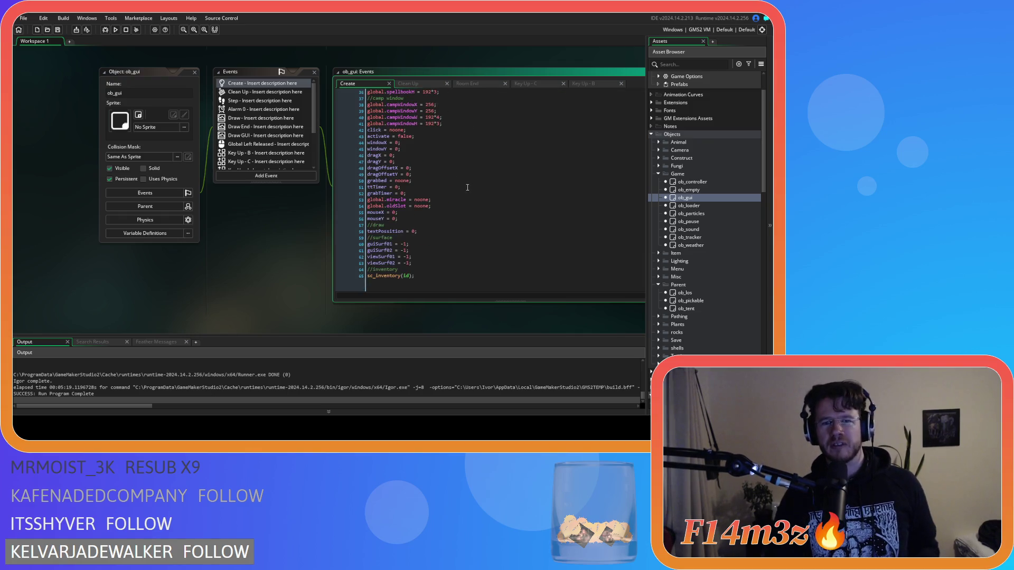
click(434, 249)
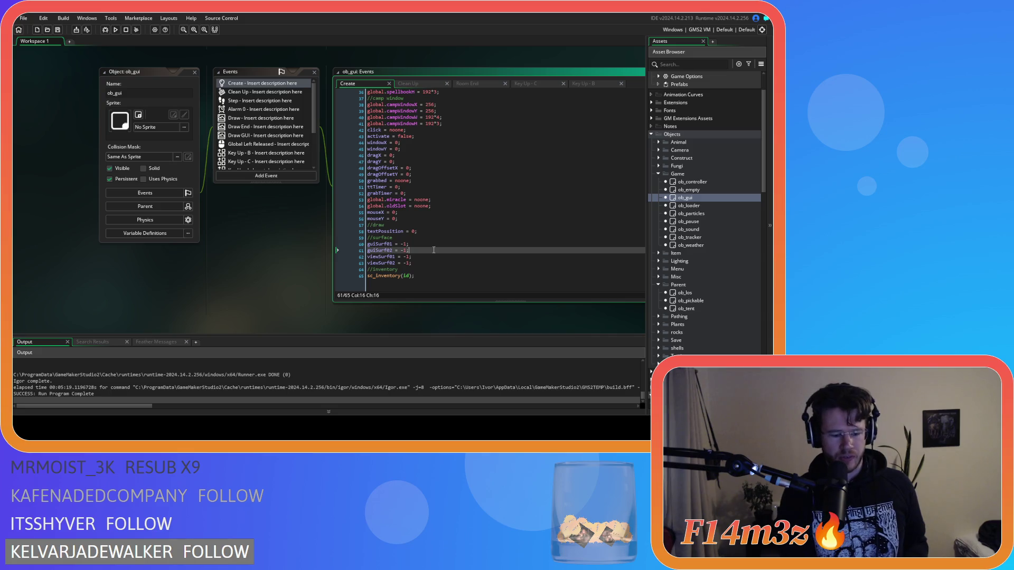
key(ctrl+d)
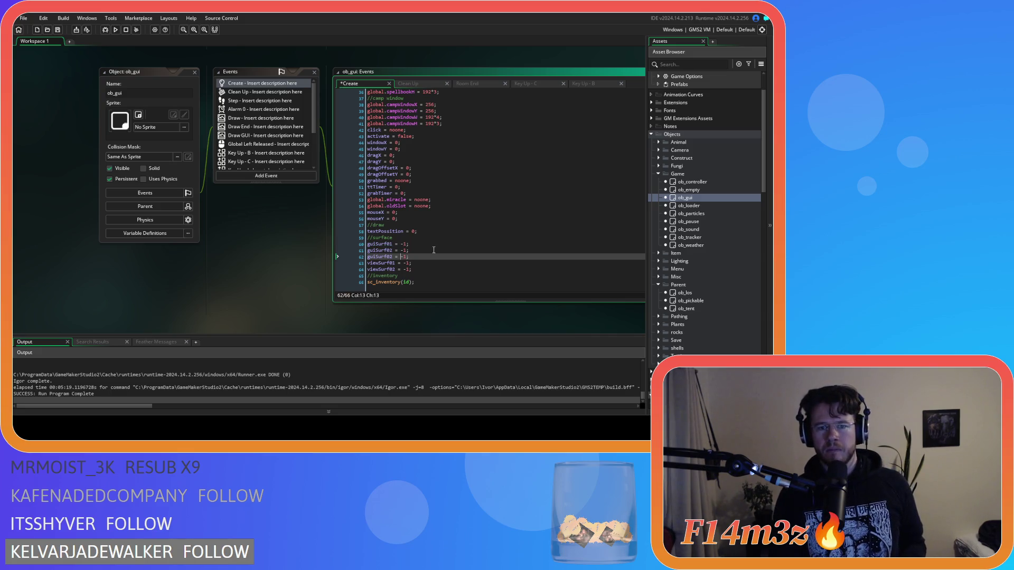
key(BackSpace)
text(3)
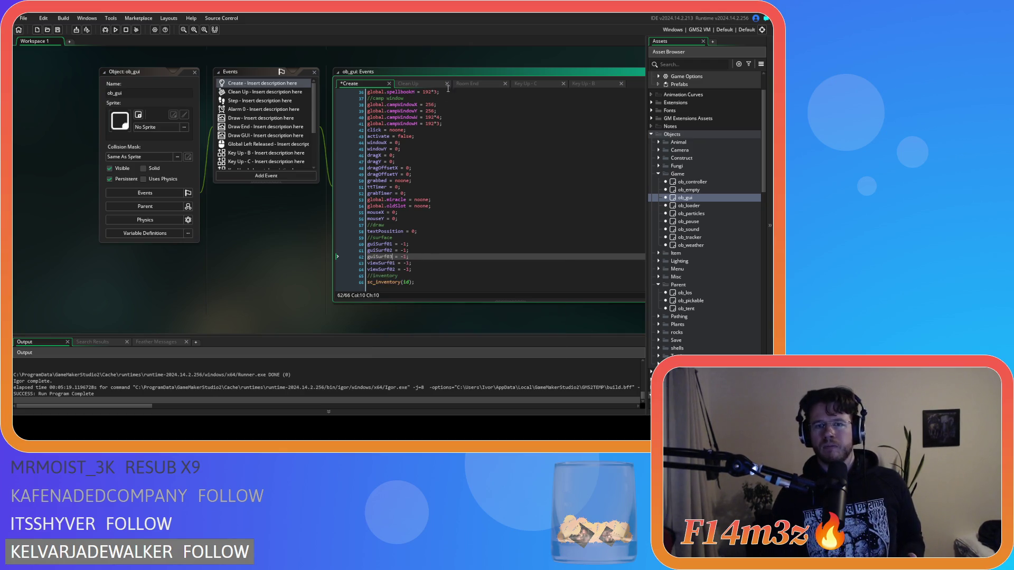
click(417, 83)
Step: Duplicate the guiSurf02 surface-freeing if-block in the Clean Up event
click(357, 183)
drag(362, 138, 363, 124)
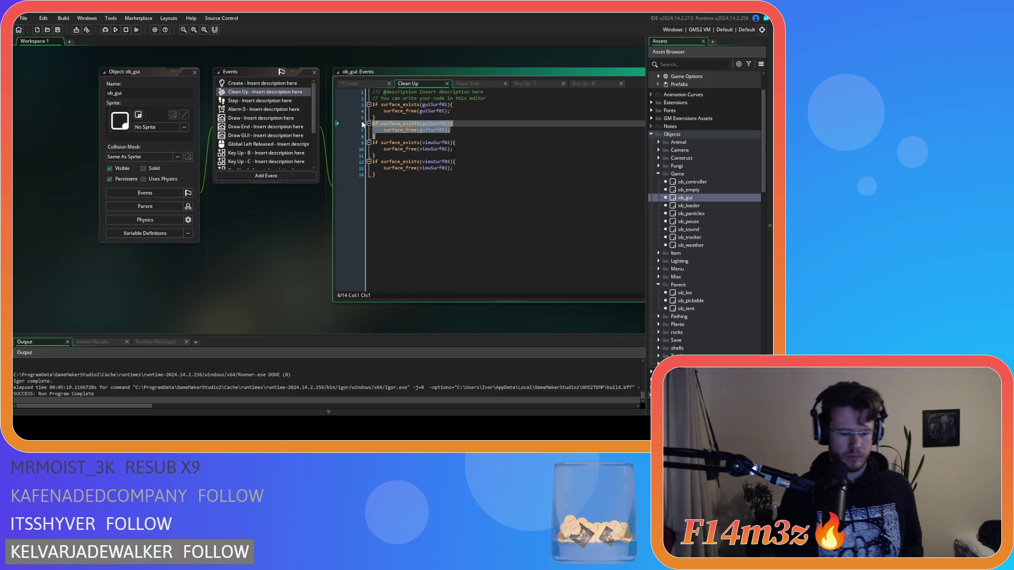
key(ctrl+d)
Step: Rename both guiSurf02 references in the copied block to guiSurf03
click(446, 142)
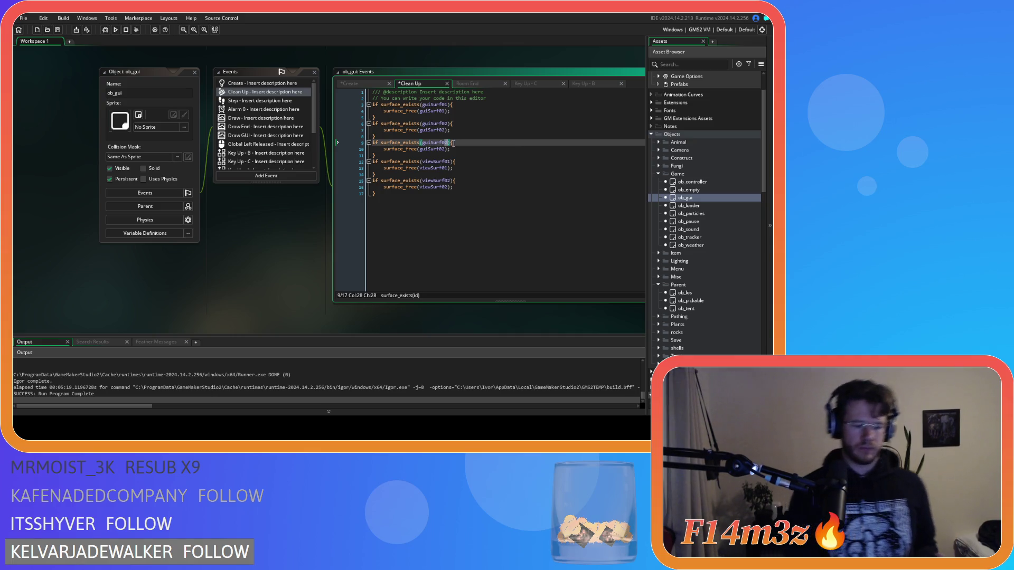
key(BackSpace)
text(3)
key(Down)
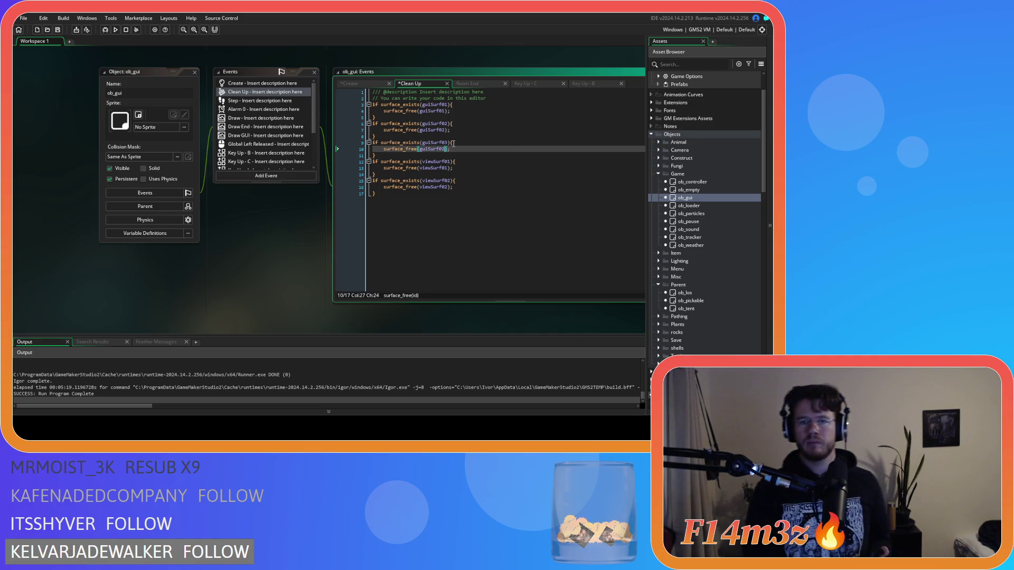
key(BackSpace)
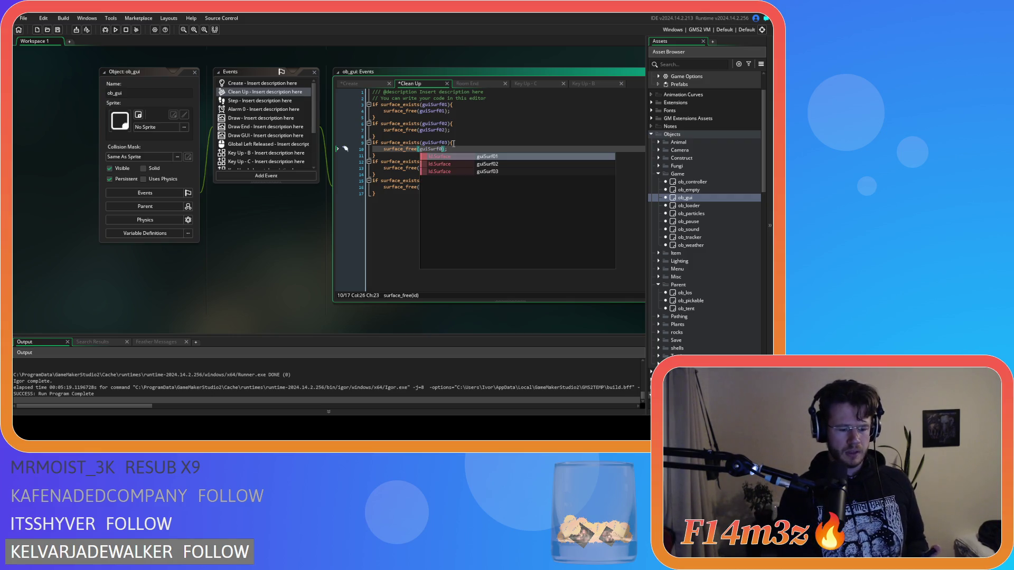
text(3)
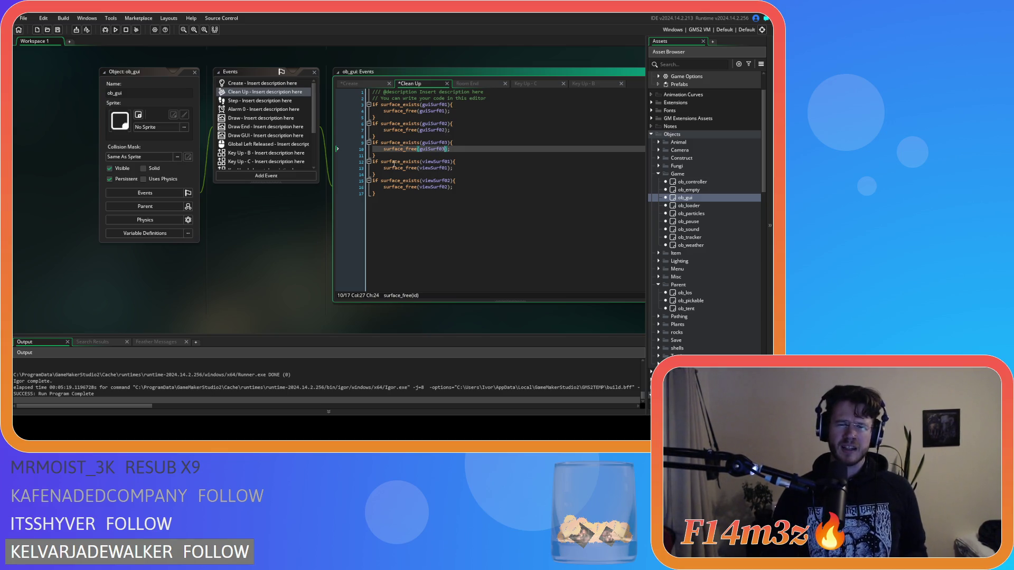
mouse_move(449, 162)
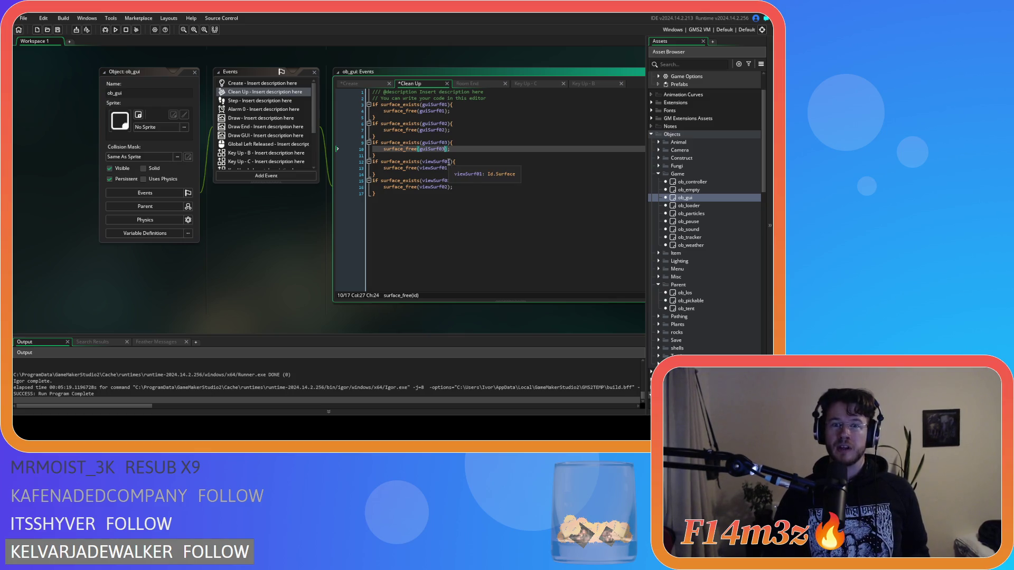
click(477, 155)
key(Up)
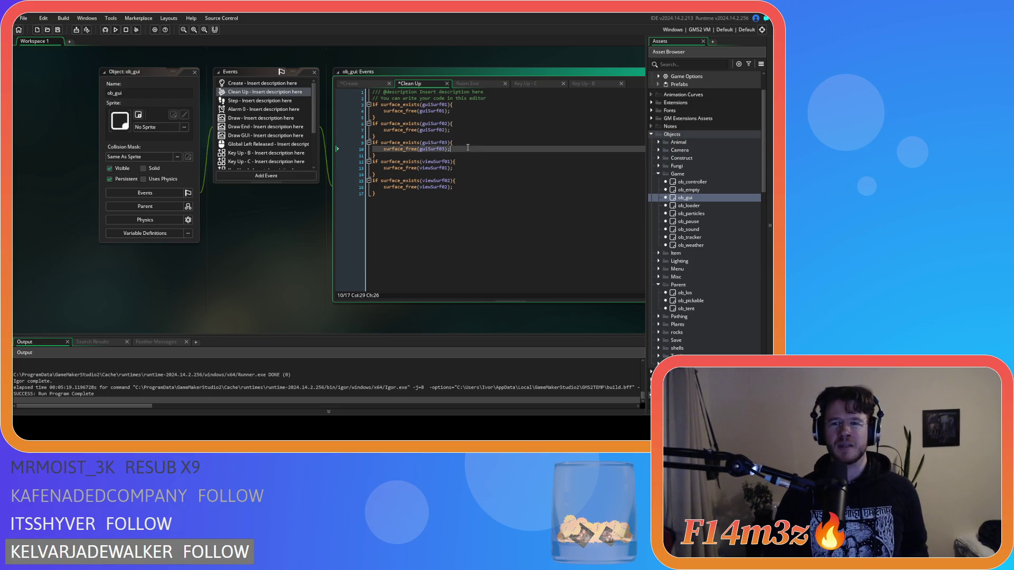
click(472, 83)
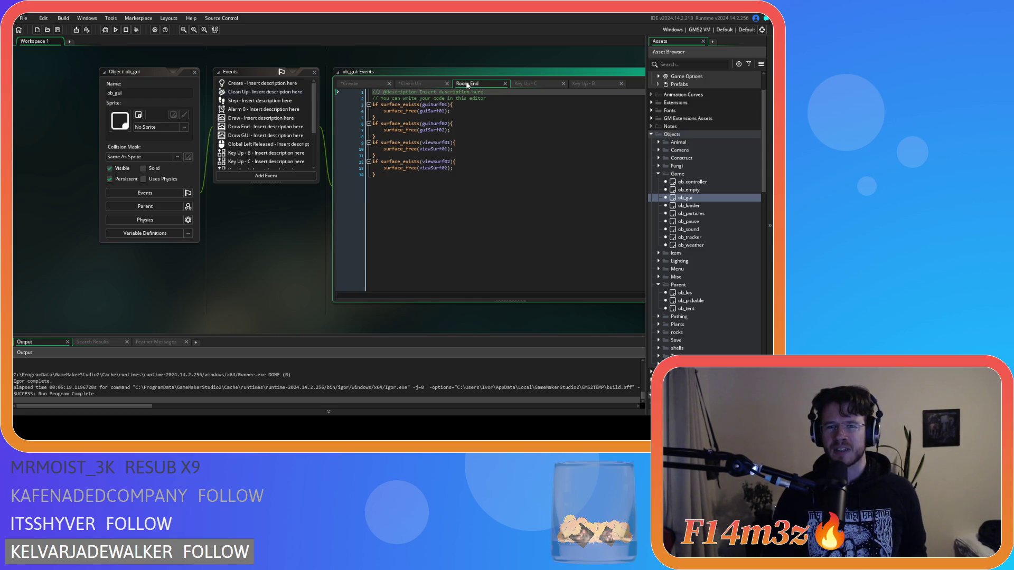
Step: In Room End, duplicate the guiSurf02 free block, rename the copy to guiSurf03, and save
drag(372, 137, 367, 123)
key(ctrl+d)
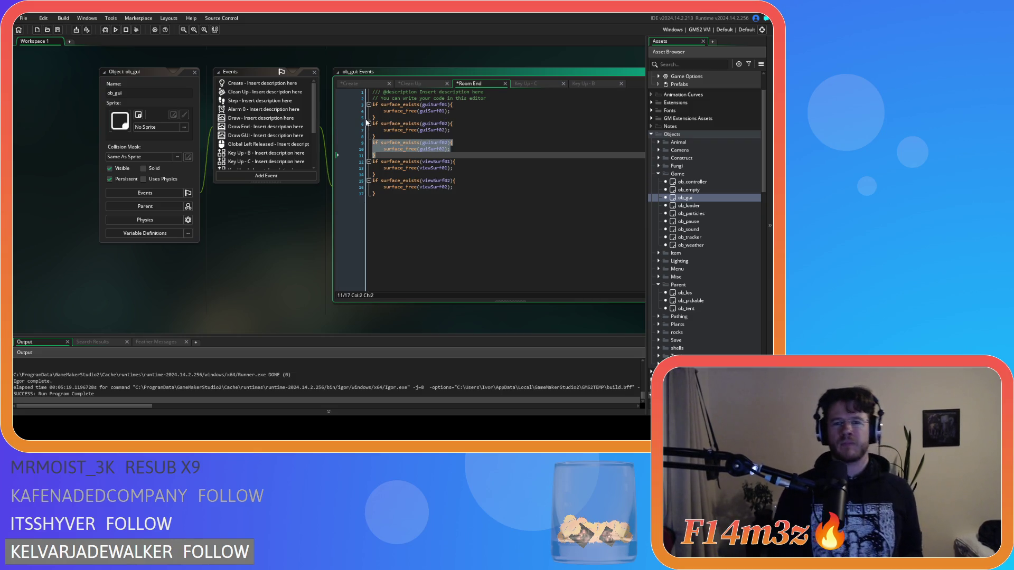
click(448, 143)
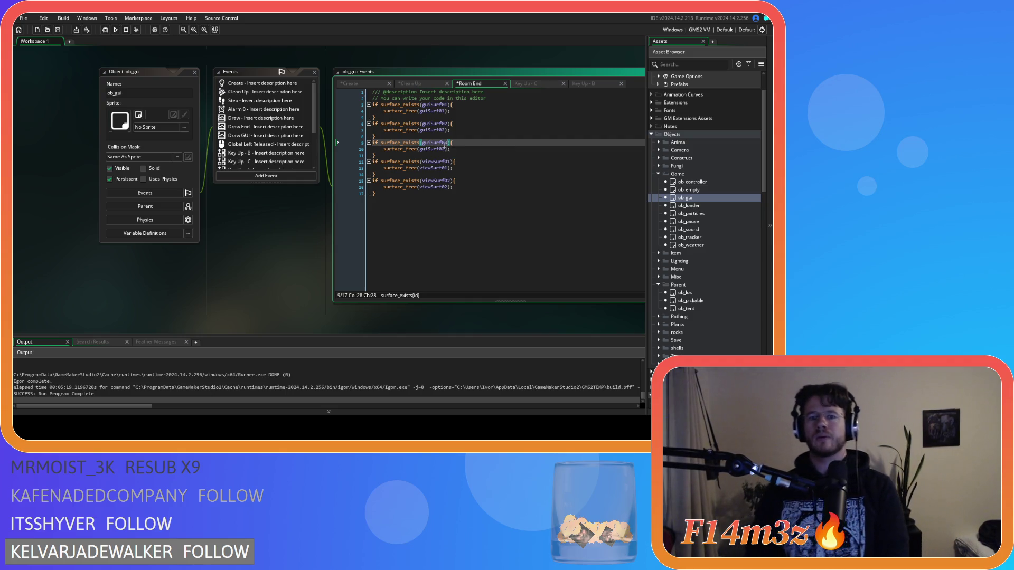
drag(442, 150, 447, 150)
text(3)
key(ctrl+s)
Step: Check the Room End code so guiSurf03 is freed alongside the other GUI and view surfaces
click(470, 171)
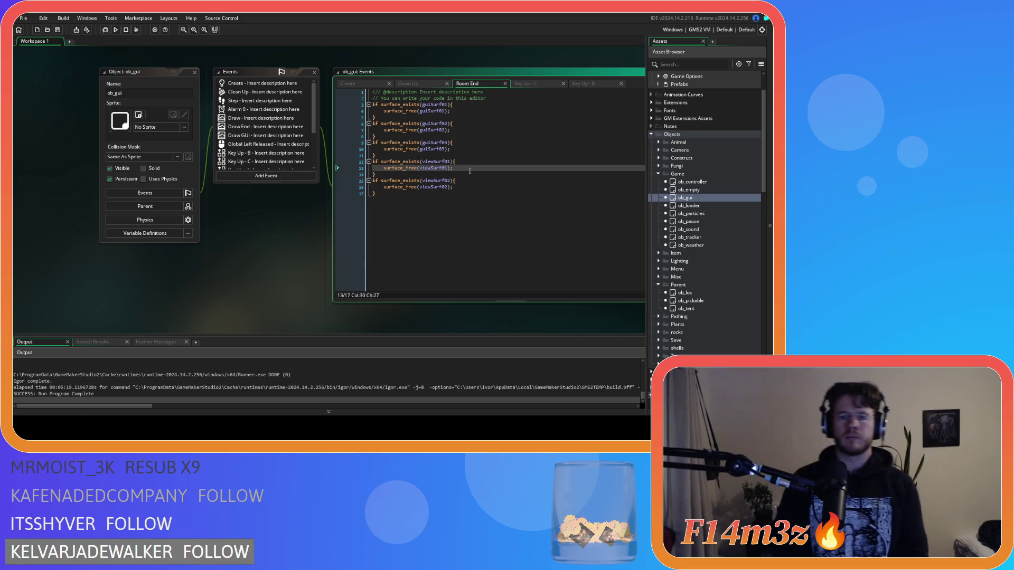
click(492, 138)
click(482, 144)
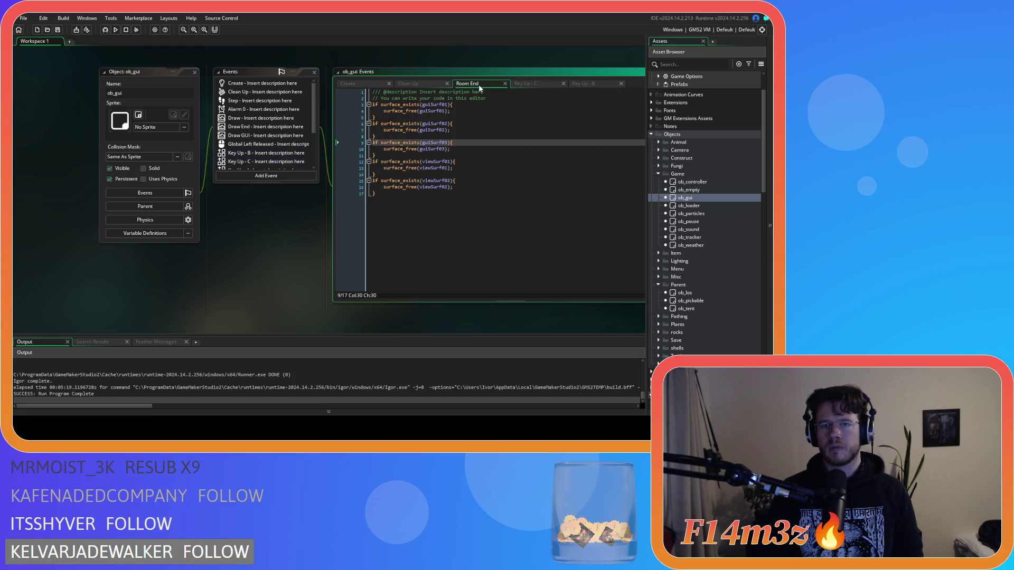
click(472, 167)
scroll(723, 285, down, 15)
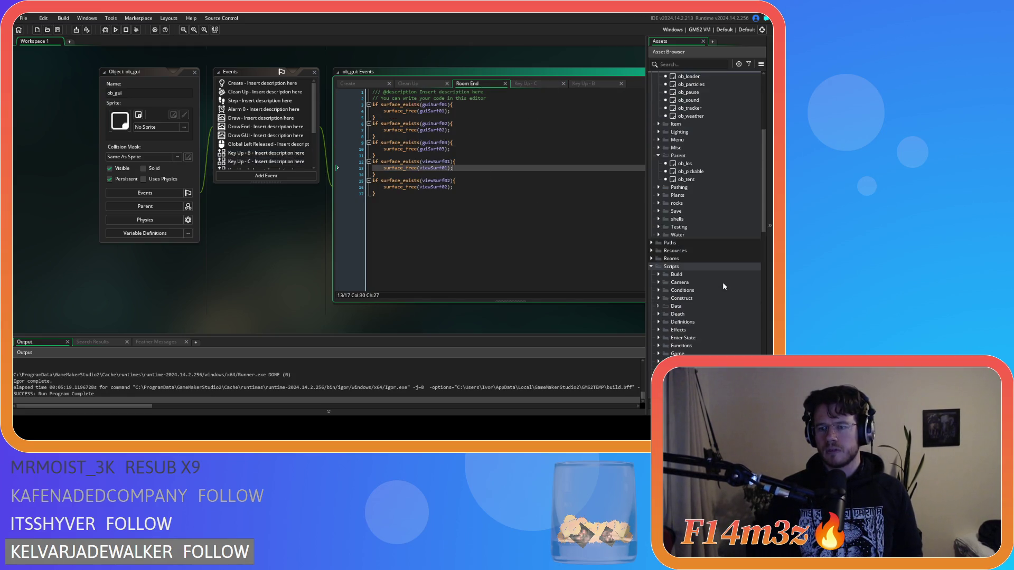
scroll(724, 285, down, 6)
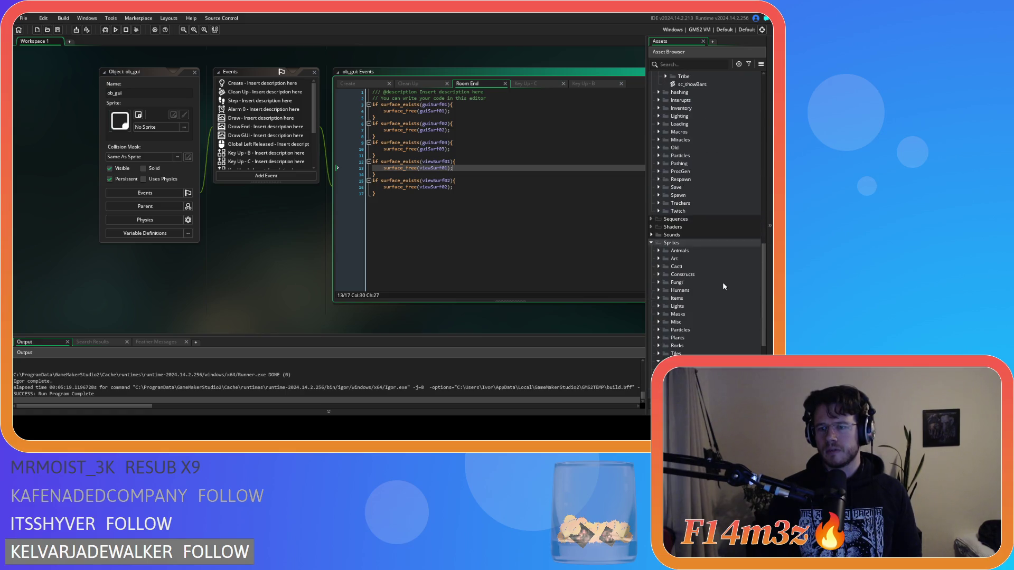
scroll(723, 285, up, 10)
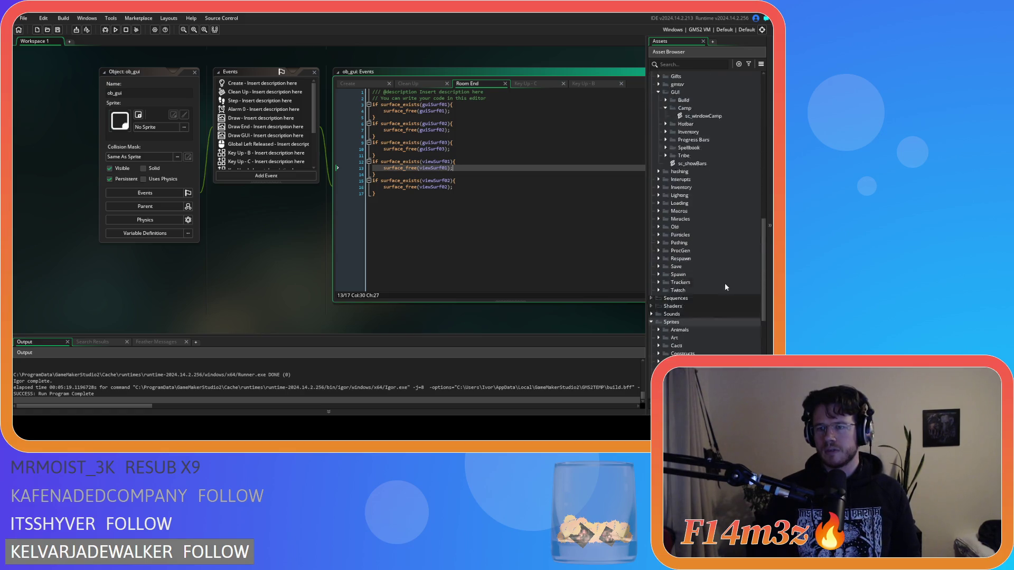